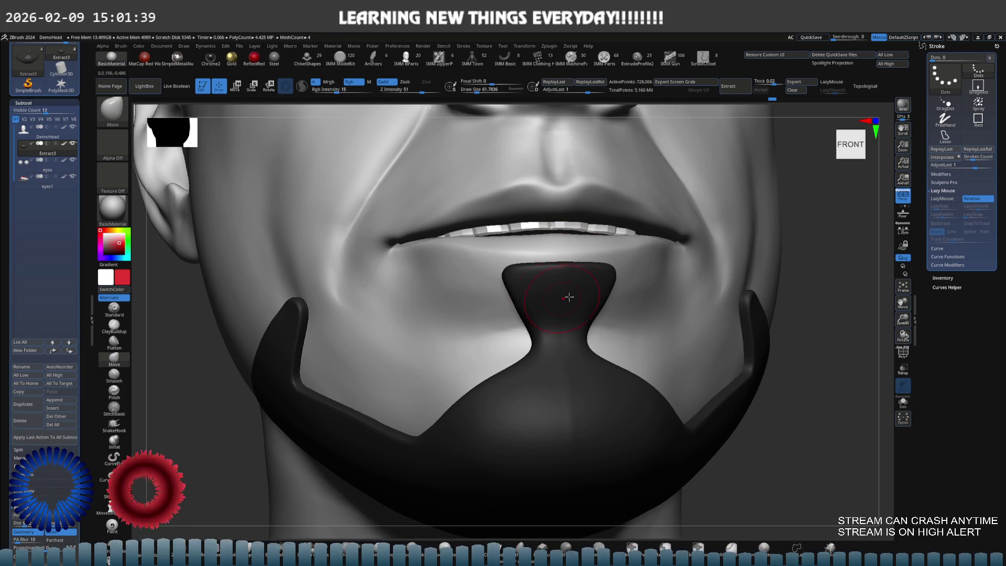
- Enlarge the draw size to about 83 and switch to the Standard brush
key(bracketright)
key(bracketright)
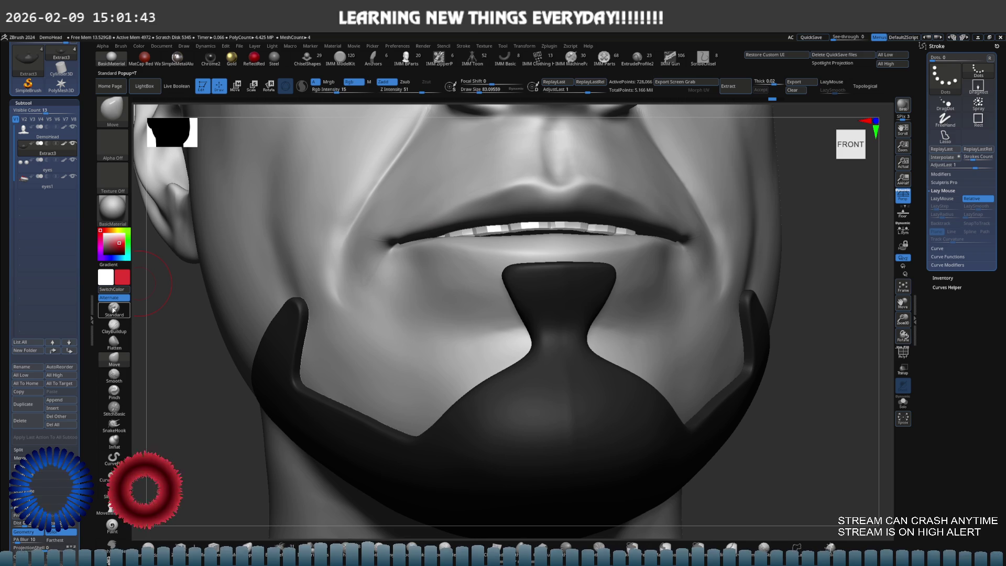
key(b)
key(s)
key(t)
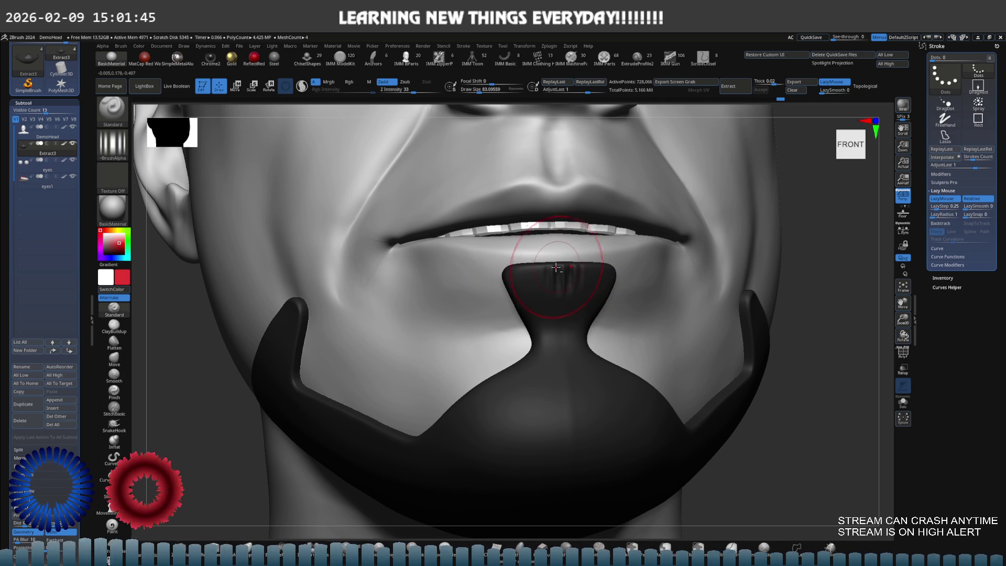
- Carve hair grooves across the goatee top, then Solo it and orbit to a front view
right_drag(561, 262, 562, 272)
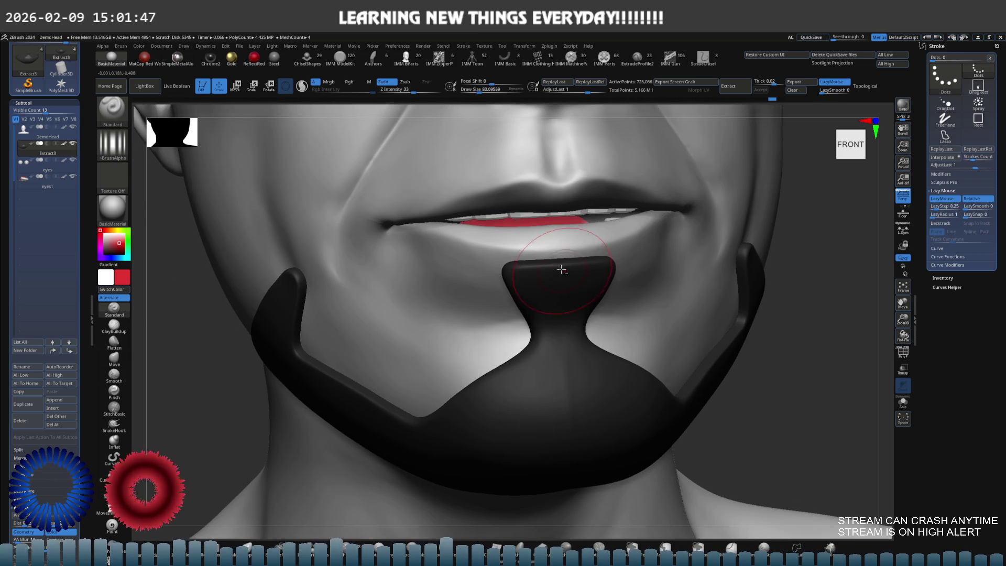
drag(547, 278, 571, 285)
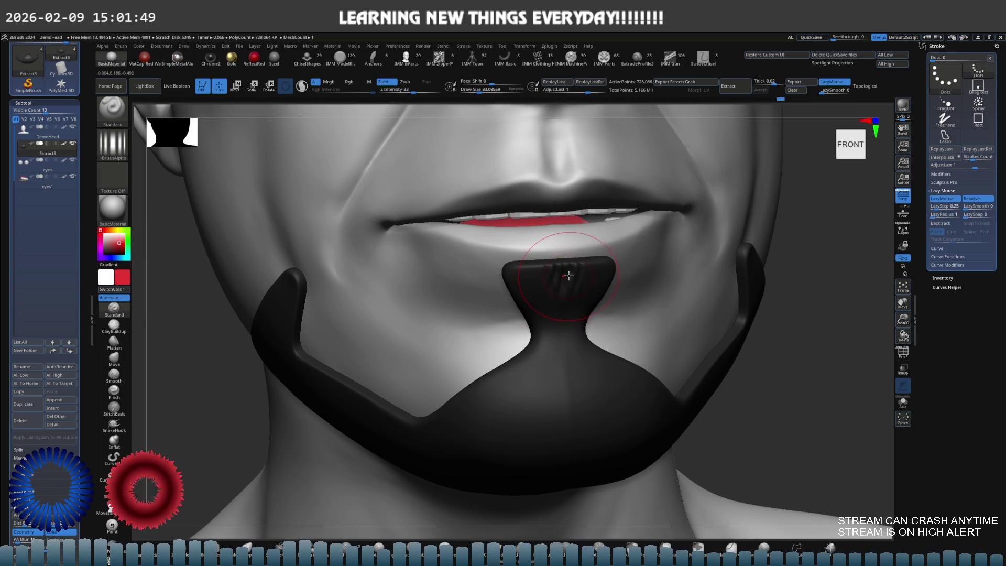
key(alt+s)
mouse_move(572, 278)
right_down()
mouse_move(572, 288)
mouse_move(570, 278)
right_up()
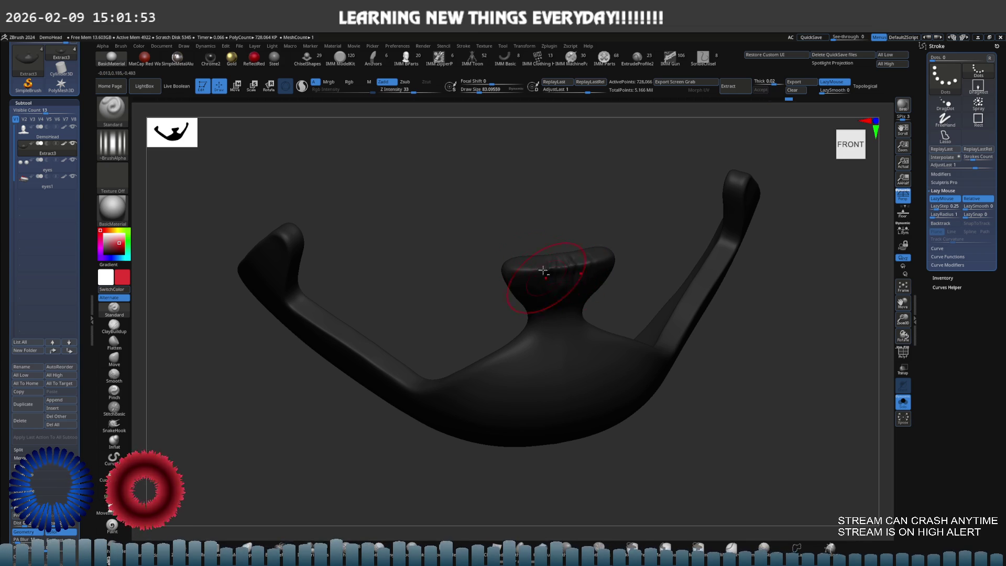
mouse_move(530, 267)
right_down()
mouse_move(545, 249)
mouse_move(573, 258)
right_up()
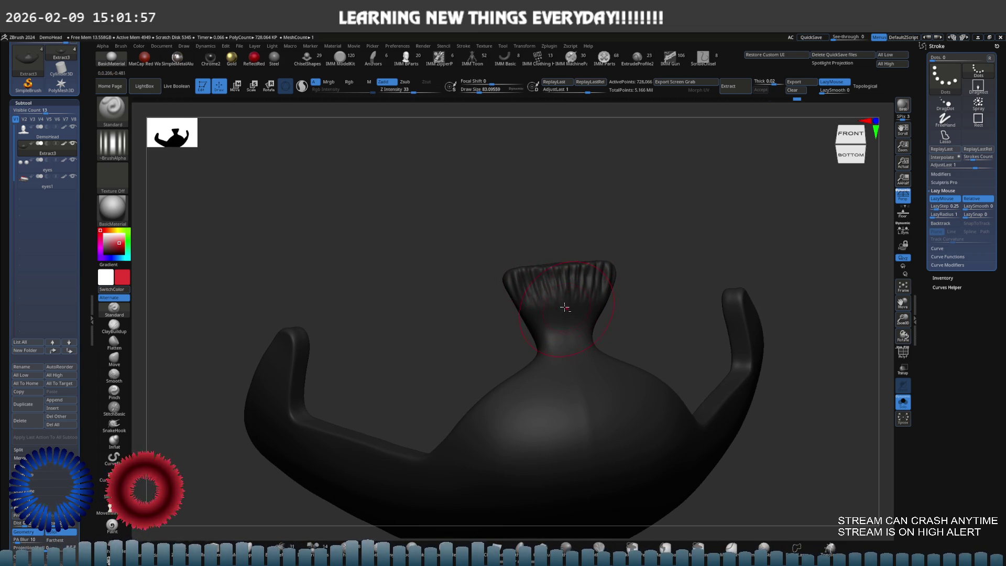
shift+right_drag(542, 315, 650, 283)
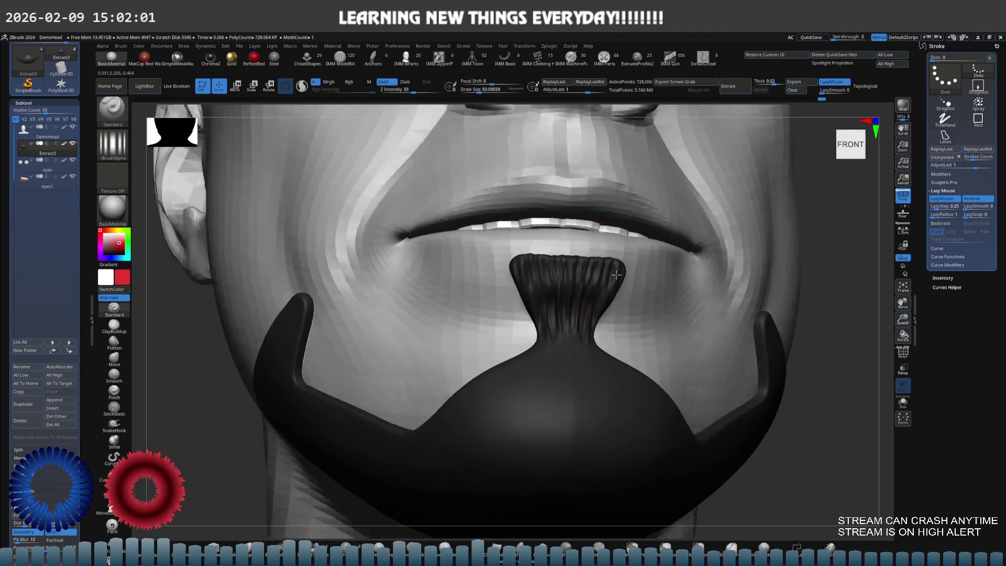
- Shrink the brush to about 41 and draw hair strands down the goatee neck
key(space)
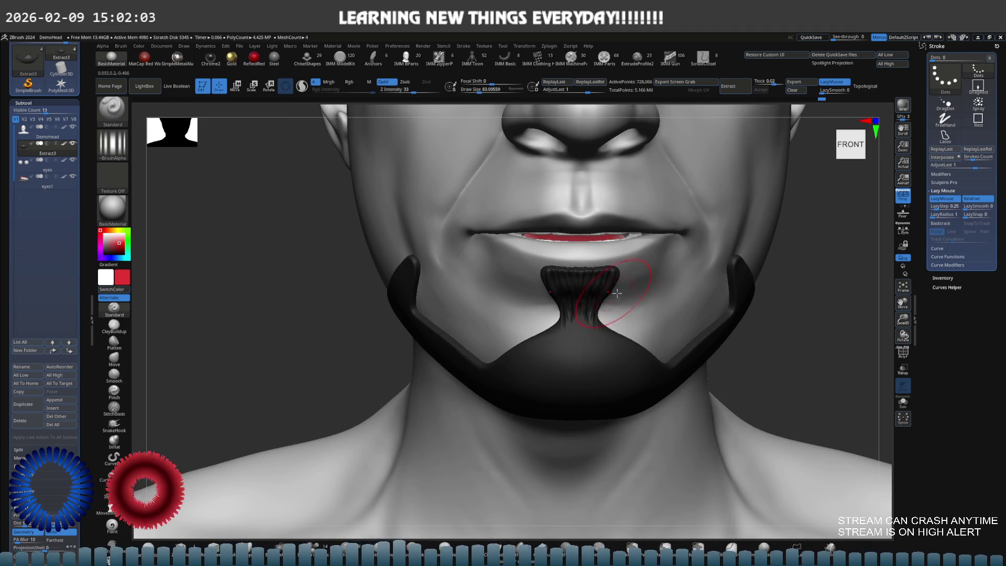
alt+right_drag(588, 356, 577, 298)
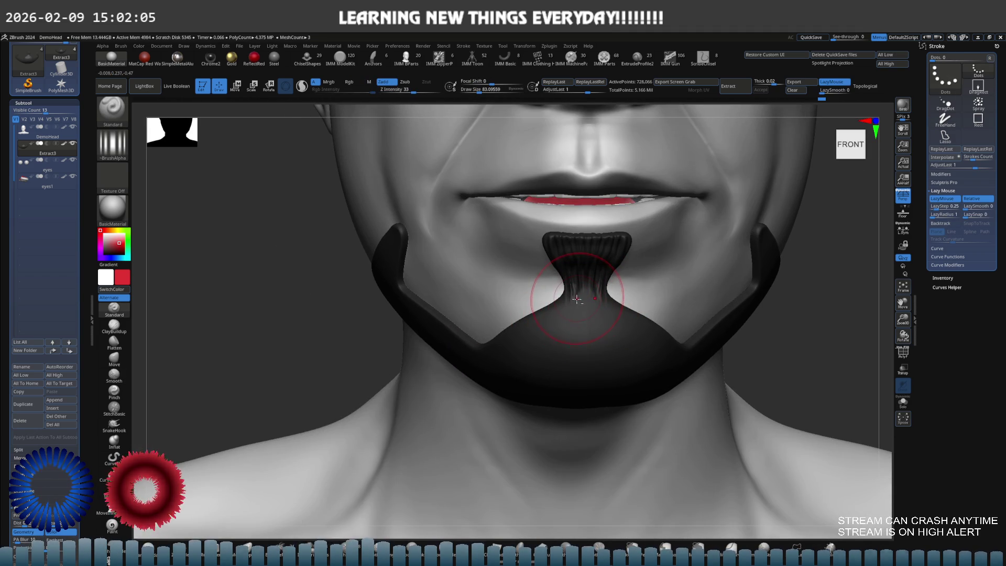
key([)
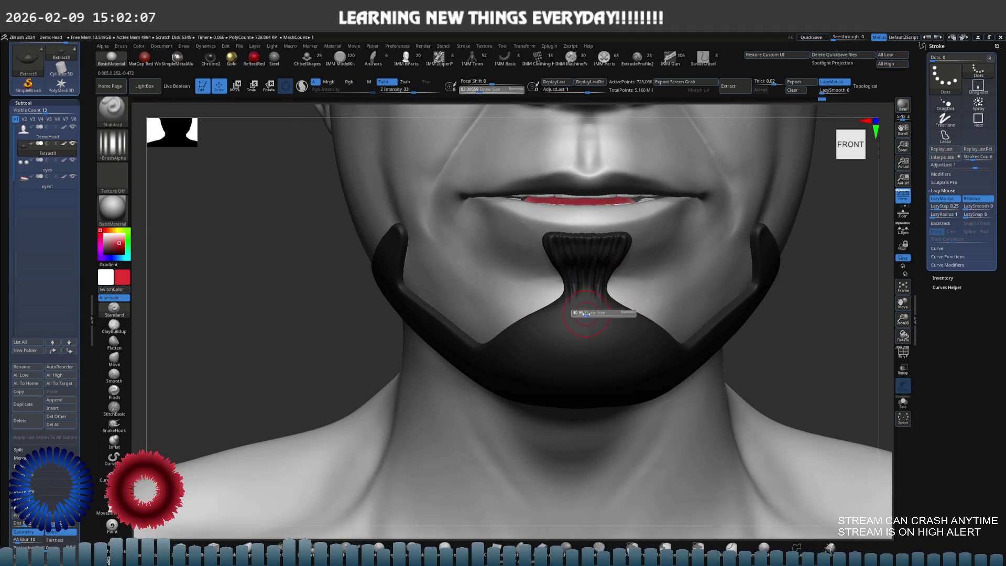
mouse_move(587, 295)
mouse_down()
mouse_move(586, 330)
mouse_move(612, 343)
mouse_move(605, 336)
mouse_up()
drag(565, 333, 573, 362)
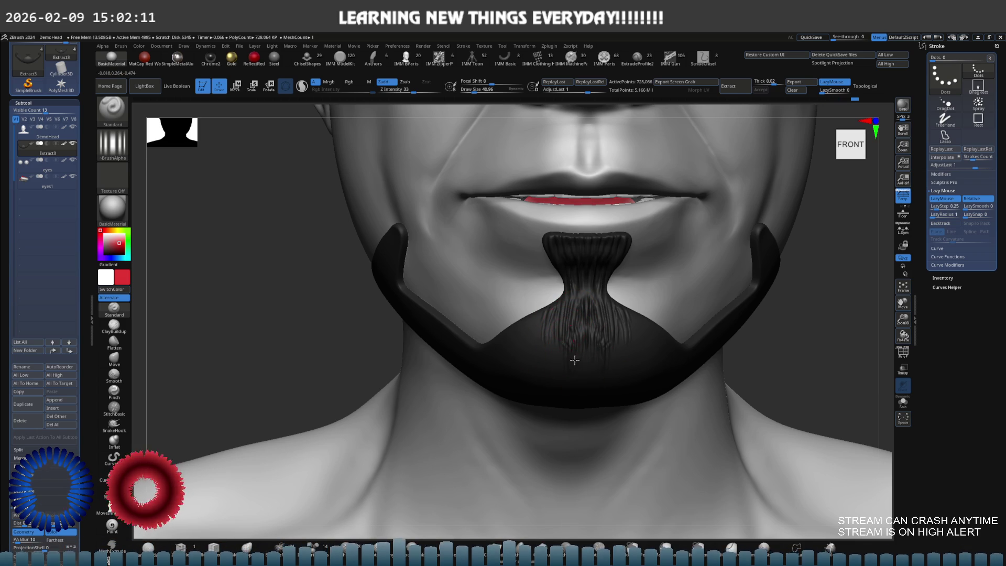
- Add hair strands on the goatee's lower-left part and across its centre
right_drag(573, 337, 521, 314)
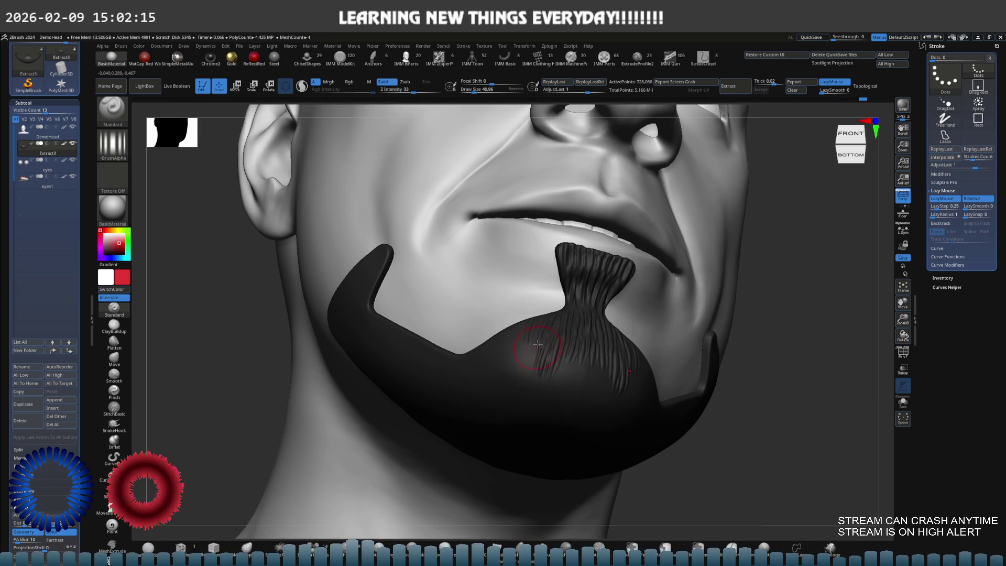
mouse_move(510, 327)
mouse_down()
mouse_move(518, 362)
mouse_move(507, 356)
mouse_move(496, 385)
mouse_move(531, 380)
mouse_up()
right_drag(509, 365, 578, 332)
mouse_move(575, 329)
mouse_down()
mouse_move(578, 362)
mouse_move(565, 345)
mouse_move(547, 358)
mouse_up()
drag(597, 335, 610, 375)
drag(563, 346, 552, 360)
- Add strands to the goatee's left-centre from below, then return to a front view
mouse_move(552, 359)
right_down()
mouse_move(587, 309)
mouse_move(552, 339)
right_up()
drag(547, 314, 556, 343)
mouse_move(524, 285)
mouse_down()
mouse_move(542, 320)
mouse_move(521, 343)
mouse_up()
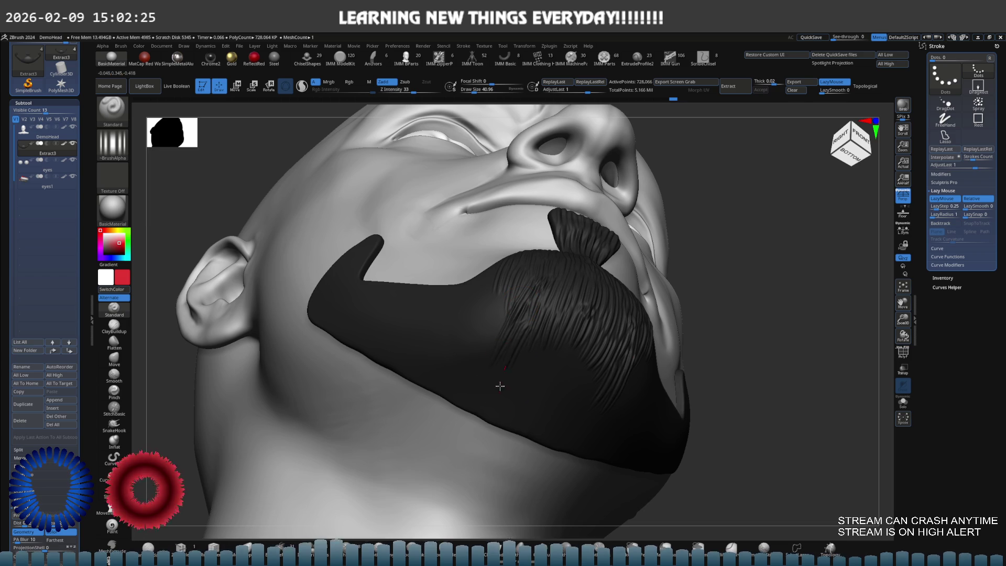
right_drag(534, 347, 558, 348)
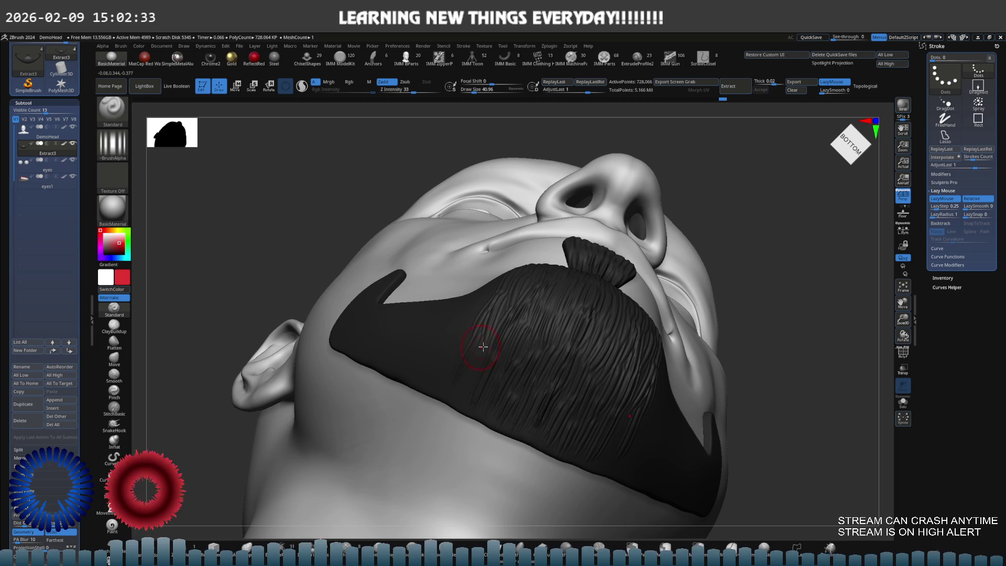
mouse_move(491, 361)
right_down()
mouse_move(585, 343)
mouse_move(513, 367)
mouse_move(540, 357)
right_up()
- Unhide the moustache and Solo the beard, zooming in on its side
ctrl+shift+click(616, 369)
mouse_move(616, 370)
right_down()
mouse_move(566, 342)
mouse_move(592, 318)
mouse_move(571, 338)
right_up()
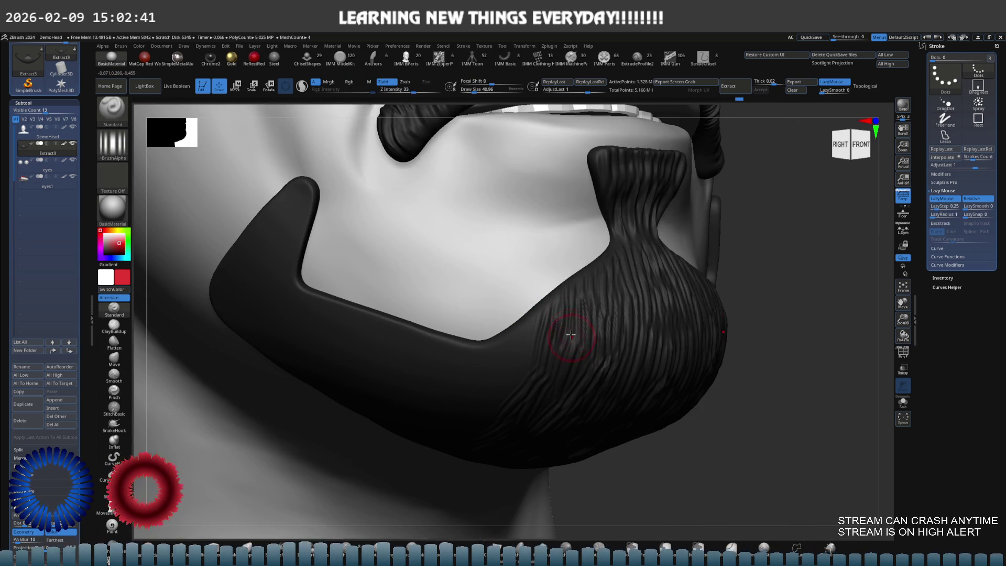
key(ctrl+shift+s)
mouse_move(564, 260)
right_down()
mouse_move(611, 251)
mouse_move(606, 308)
mouse_move(617, 309)
right_up()
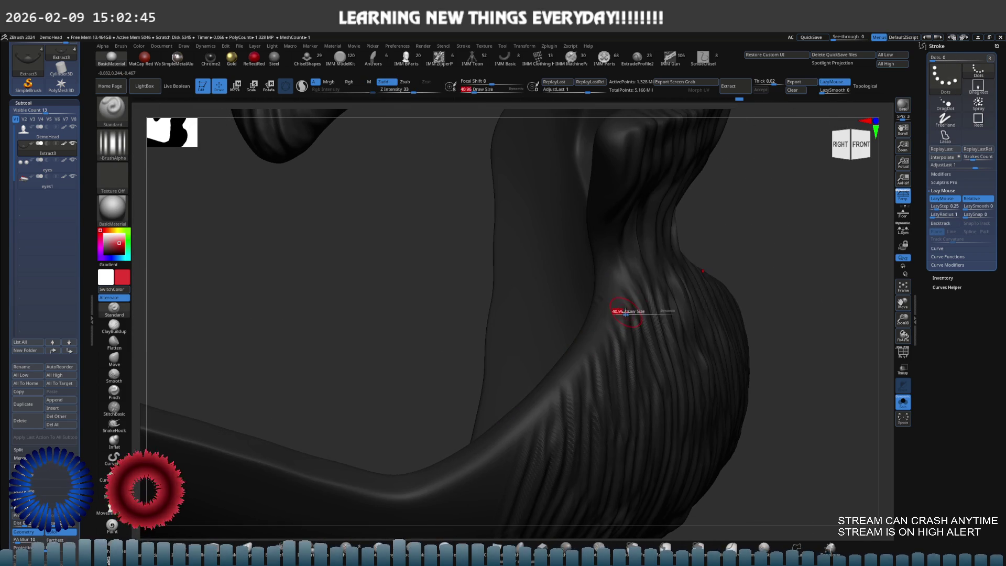
- Raise Z Intensity to 53 and carve hair strands along the beard's side and lower edge
drag(419, 98, 447, 106)
mouse_move(447, 106)
right_down()
mouse_move(572, 262)
mouse_move(498, 130)
mouse_move(602, 270)
right_up()
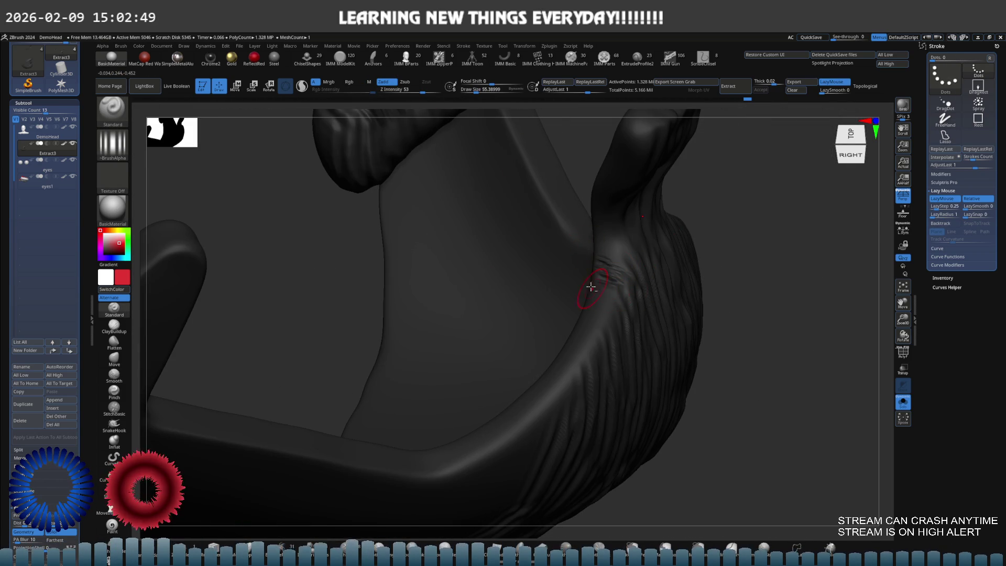
drag(615, 348, 603, 363)
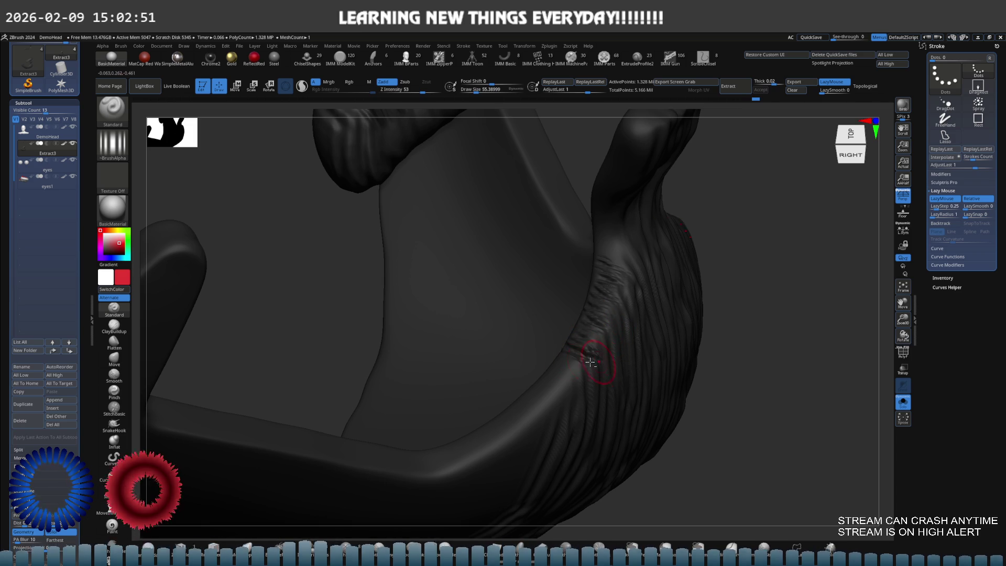
drag(548, 390, 506, 404)
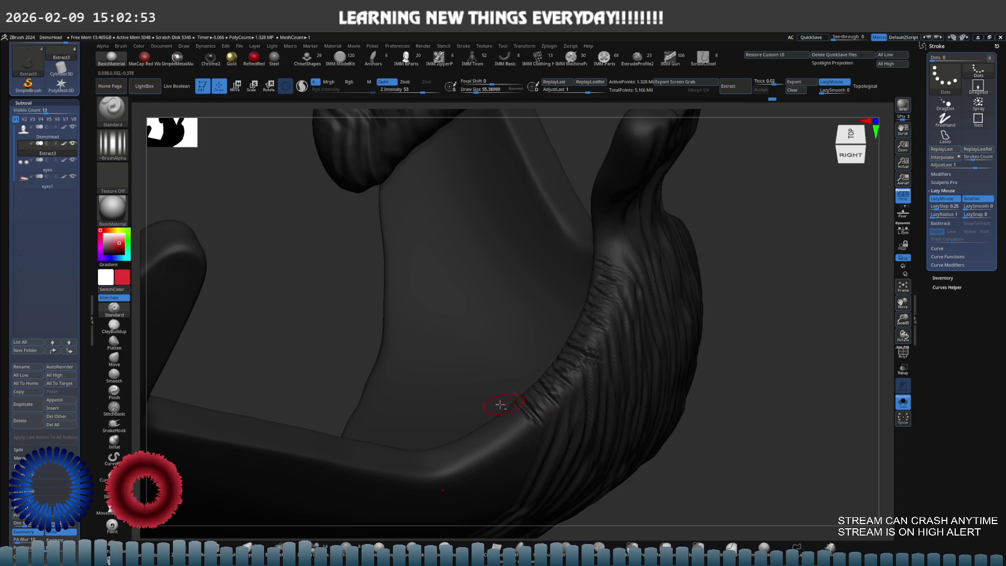
mouse_move(460, 471)
shift+right_down()
mouse_move(466, 422)
mouse_move(518, 399)
shift+right_up()
key(f)
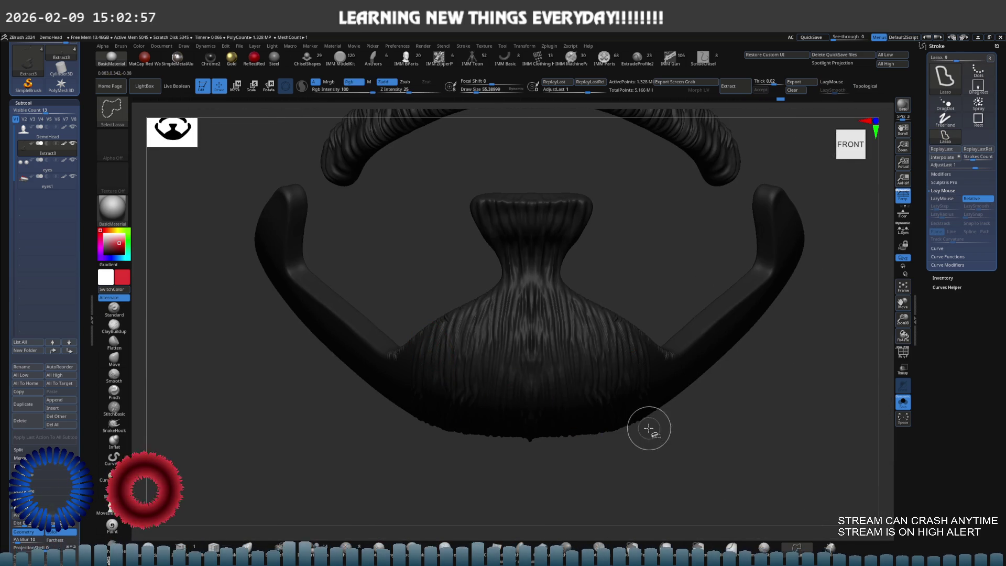
- Toggle the other bust parts on and off to isolate the goatee neck in close view
ctrl+shift+click(597, 407)
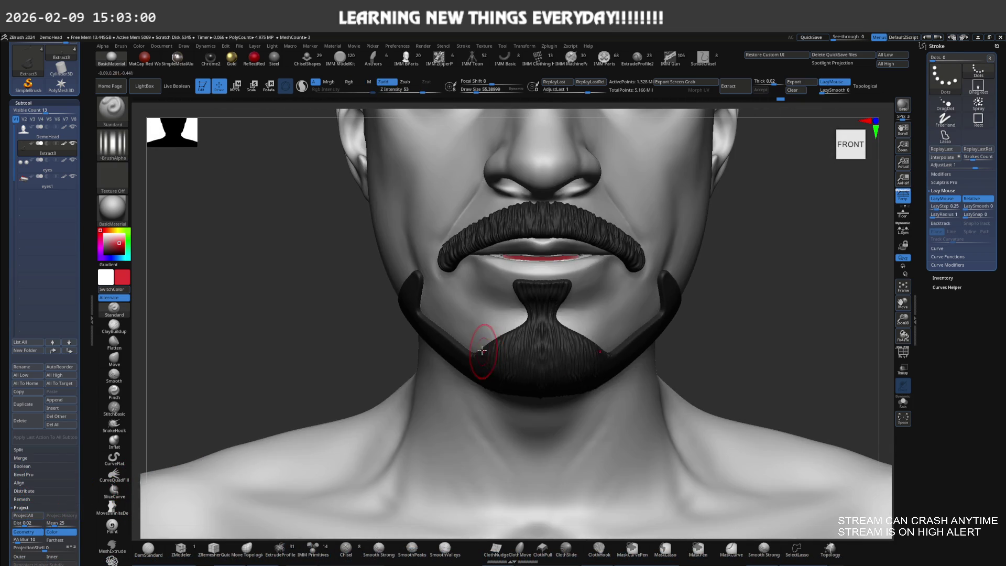
mouse_move(482, 350)
ctrl+right_down()
mouse_move(476, 309)
mouse_move(547, 325)
mouse_move(486, 279)
ctrl+right_up()
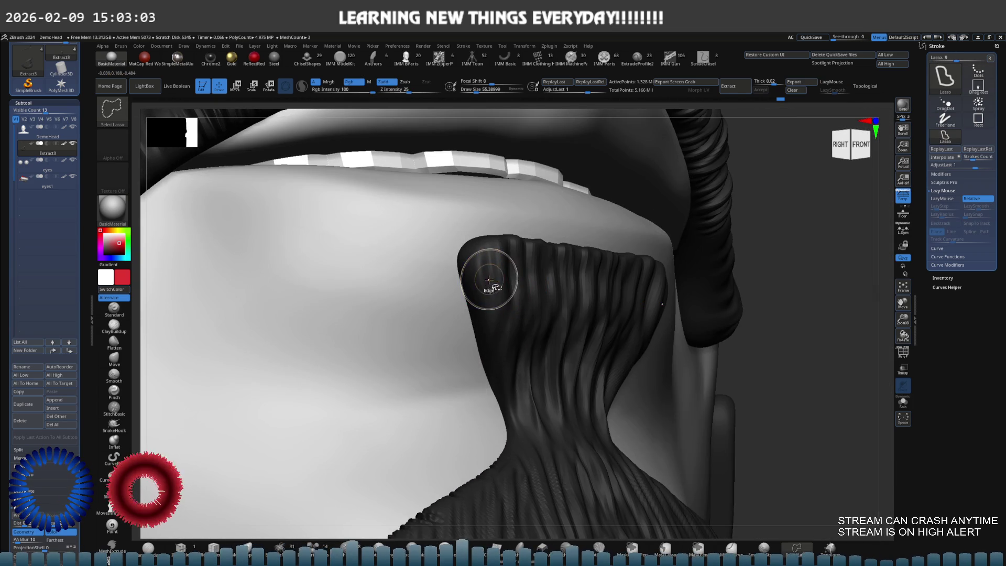
key(ctrl+shift)
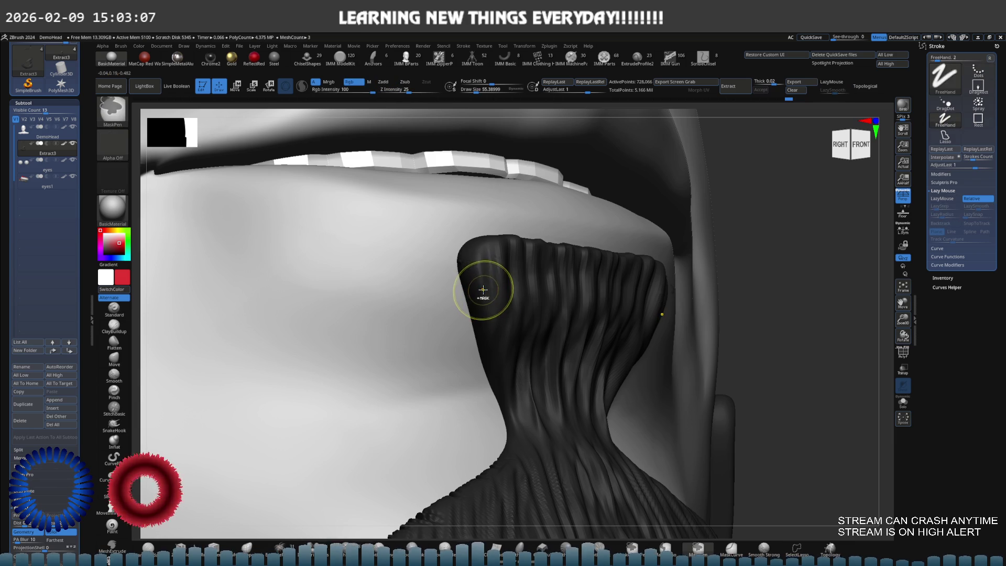
ctrl+shift+click(482, 296)
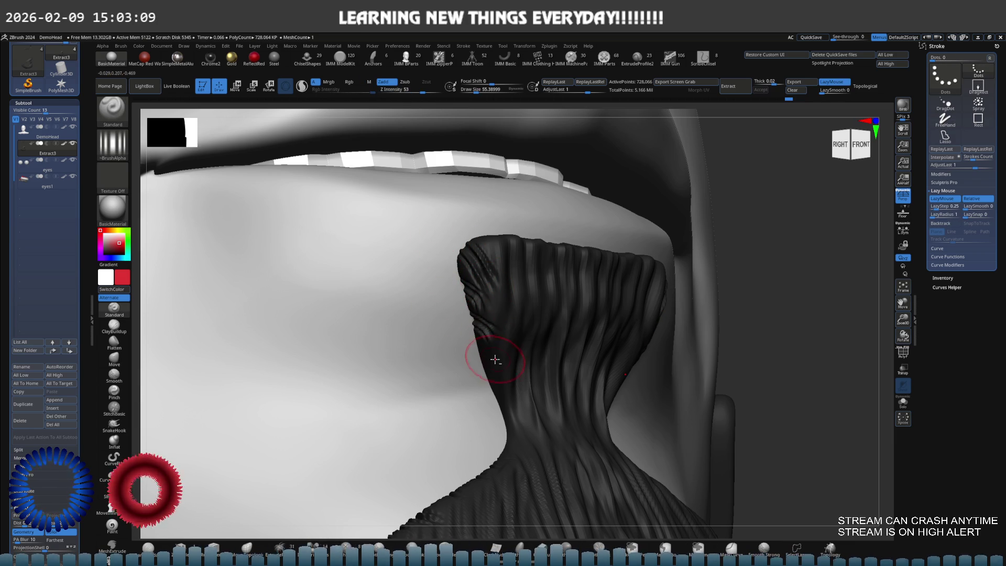
key(ctrl+z)
key(ctrl+shift+z)
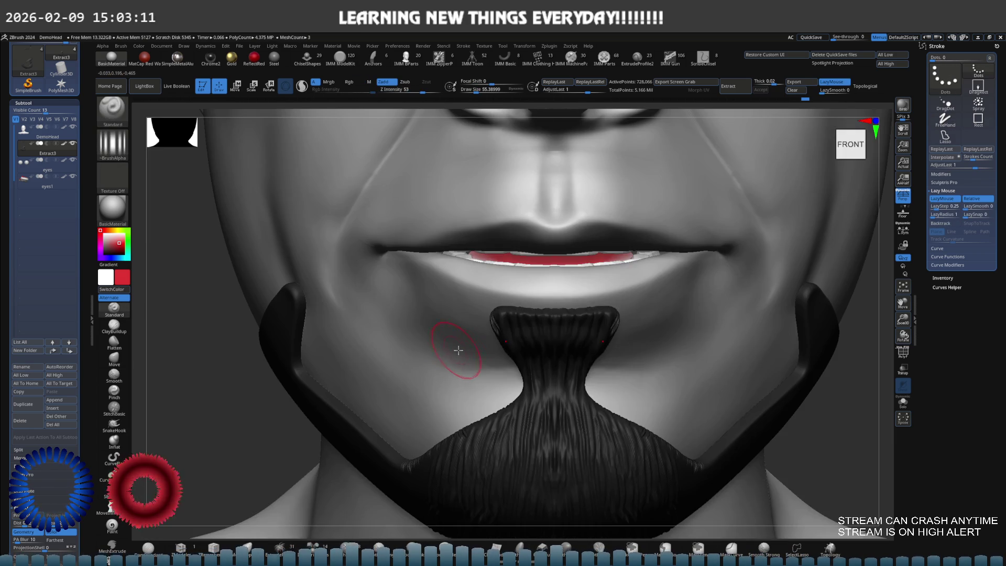
key(ctrl+shift+z)
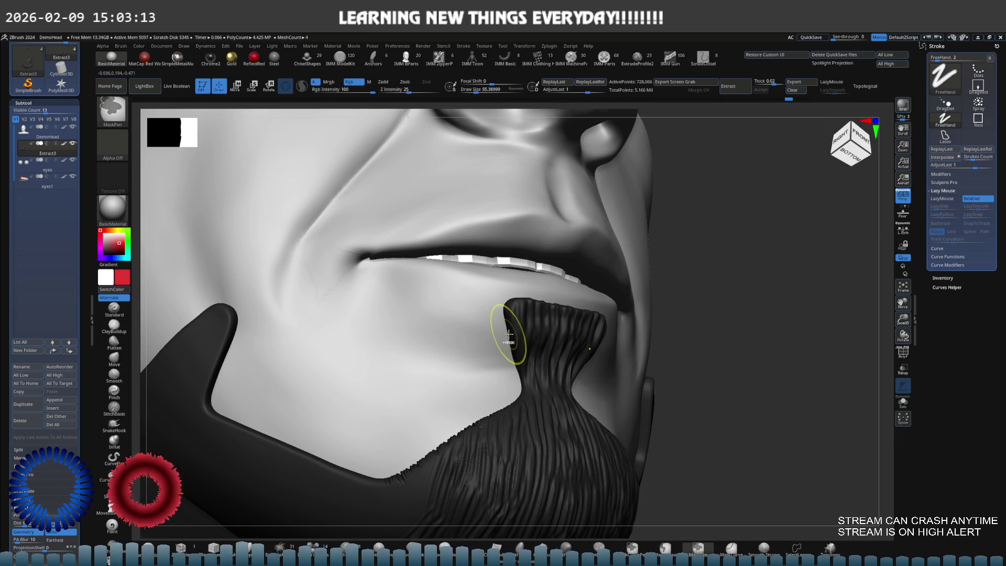
key(ctrl+shift+z)
key(ctrl+z)
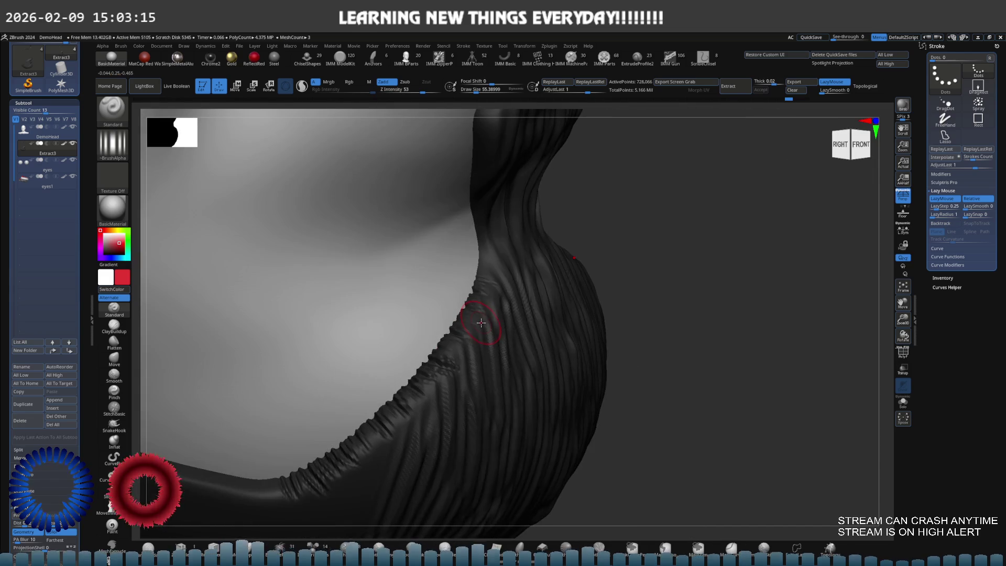
key(ctrl+shift+z)
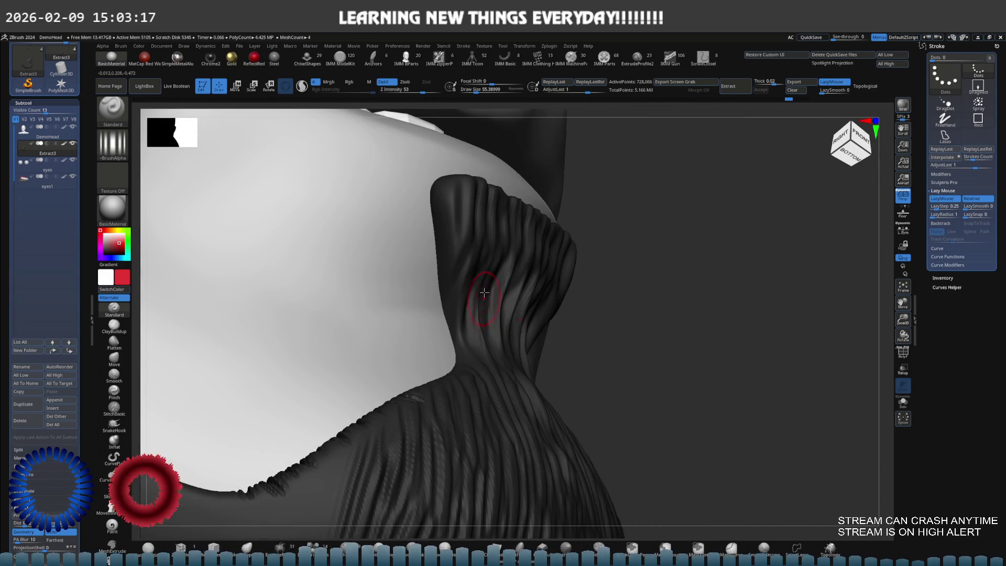
key(ctrl+z)
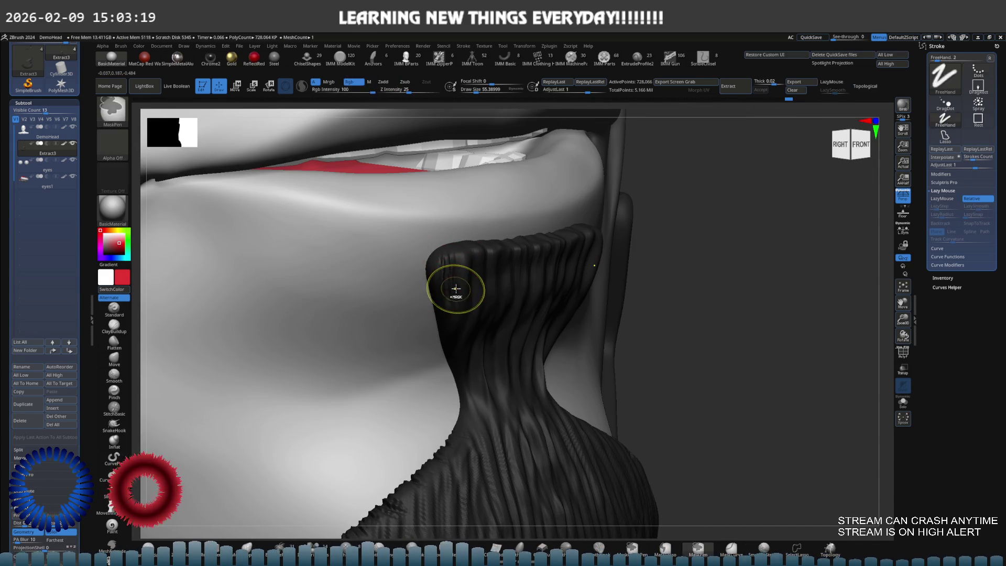
key(ctrl+shift+z)
key(ctrl+shift+z)
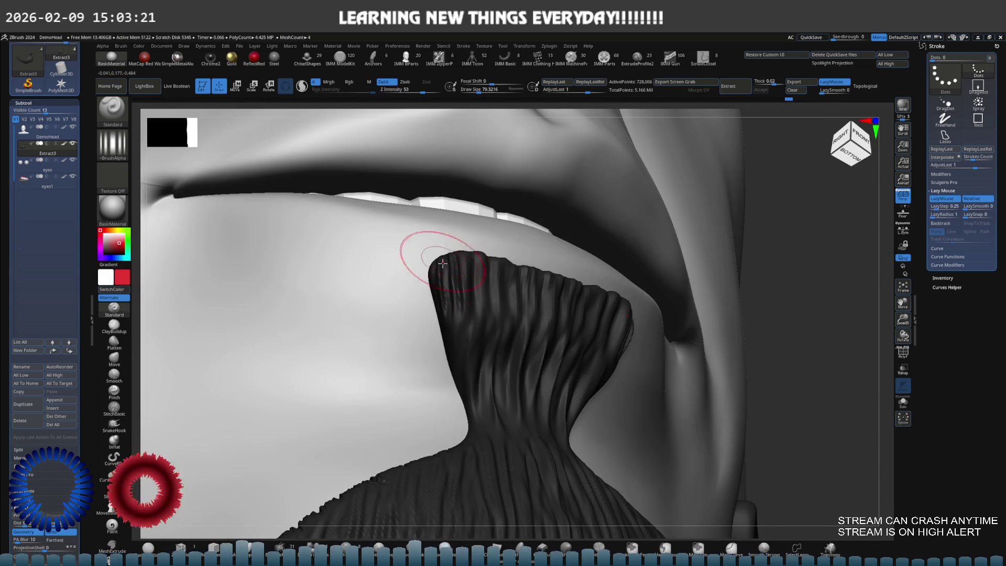
key(ctrl+z)
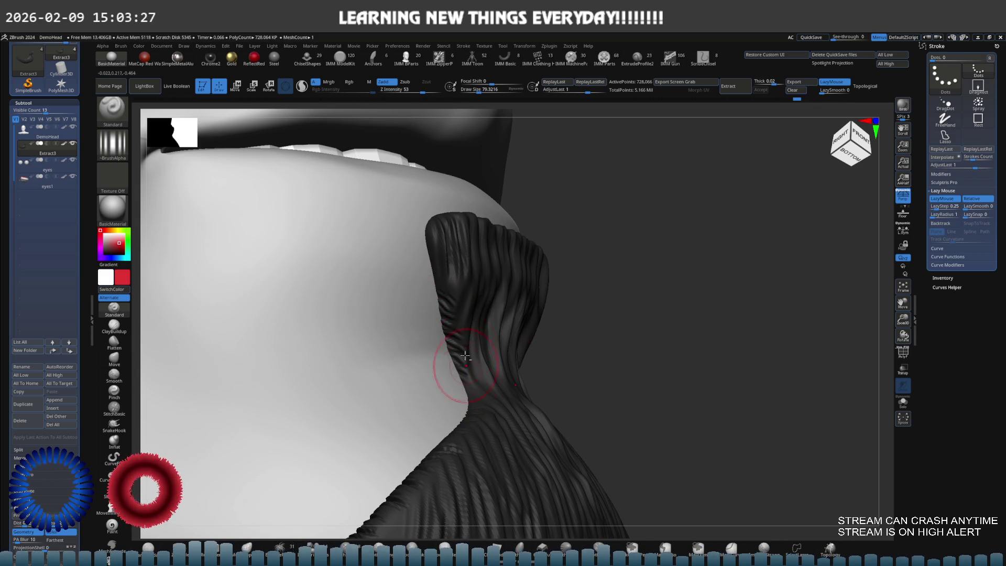
- Sculpt grooves along the chin piece's top edge, then make the beard the active subtool
drag(413, 247, 435, 265)
mouse_move(434, 266)
shift+right_down()
mouse_move(491, 281)
mouse_move(444, 318)
mouse_move(512, 322)
shift+right_up()
alt+click(512, 323)
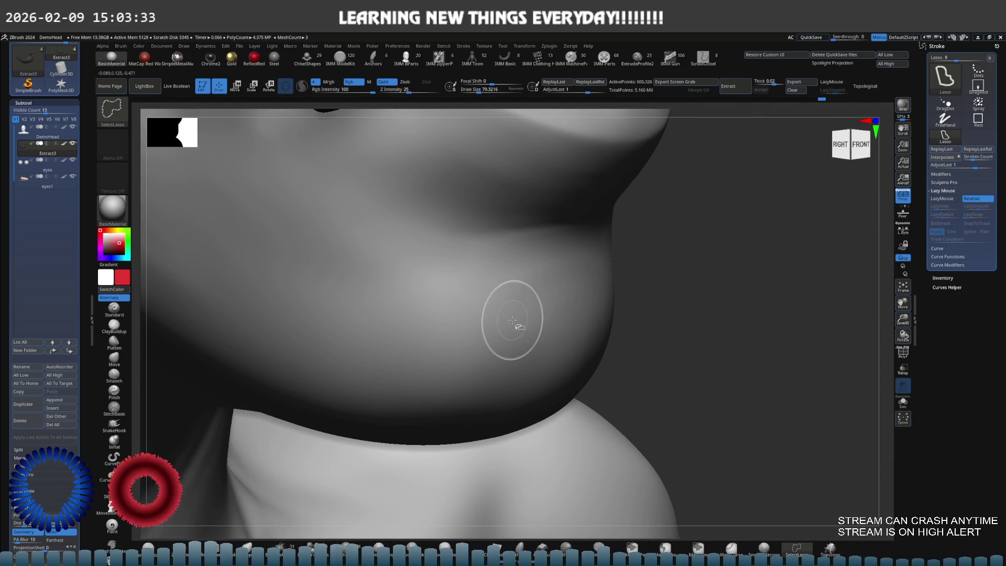
- Orbit to a close right-side view of the beard, Solo it with the moustache, and zoom out
mouse_move(528, 332)
right_down()
mouse_move(517, 314)
mouse_move(514, 331)
right_up()
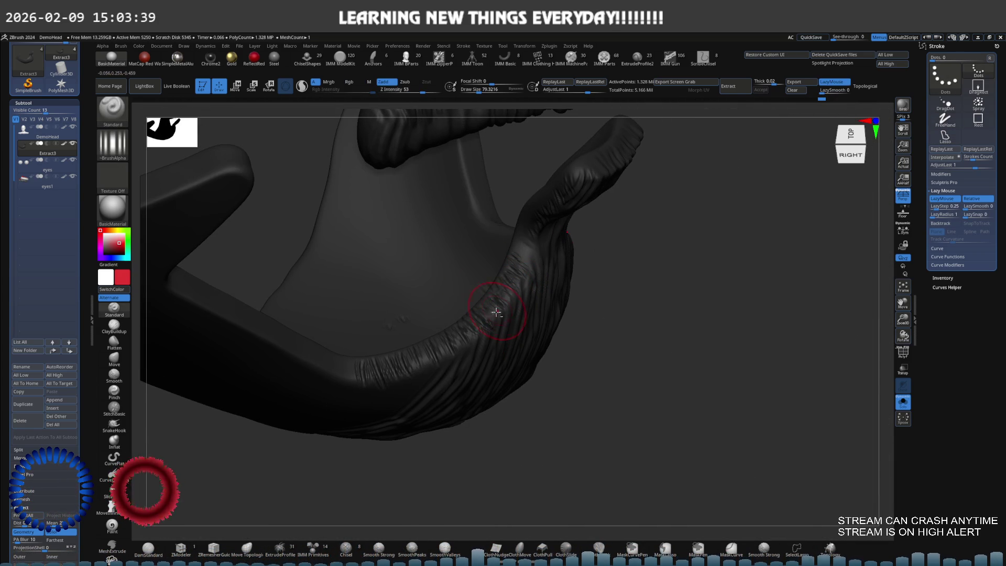
mouse_move(493, 317)
right_down()
mouse_move(477, 285)
mouse_move(494, 283)
mouse_move(468, 282)
mouse_move(488, 297)
right_up()
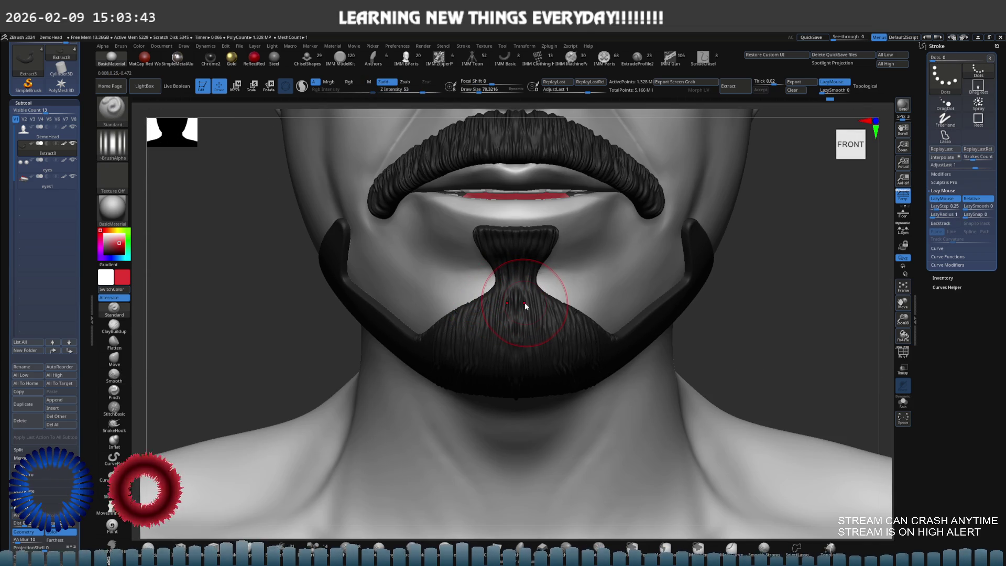
mouse_move(524, 302)
right_down()
mouse_move(460, 314)
mouse_move(499, 311)
mouse_move(469, 291)
mouse_move(454, 297)
mouse_move(478, 281)
right_up()
key(ctrl+shift+s)
right_drag(555, 359, 512, 270)
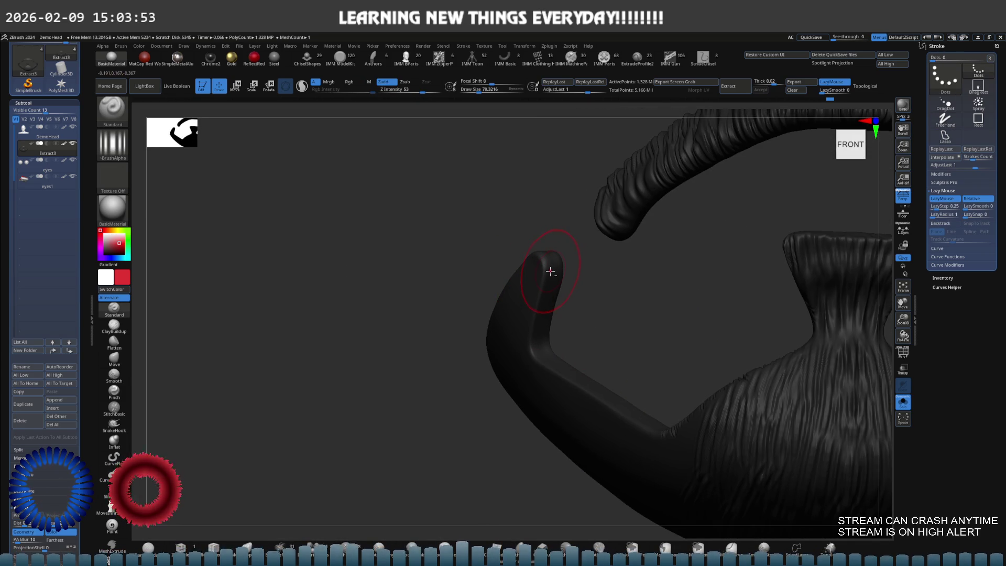
- Sculpt ridges into the side strand's upturned tip, then orbit to a right-front three-quarter view
mouse_move(550, 270)
mouse_down()
mouse_move(501, 300)
mouse_move(525, 321)
mouse_move(557, 382)
mouse_move(581, 388)
mouse_up()
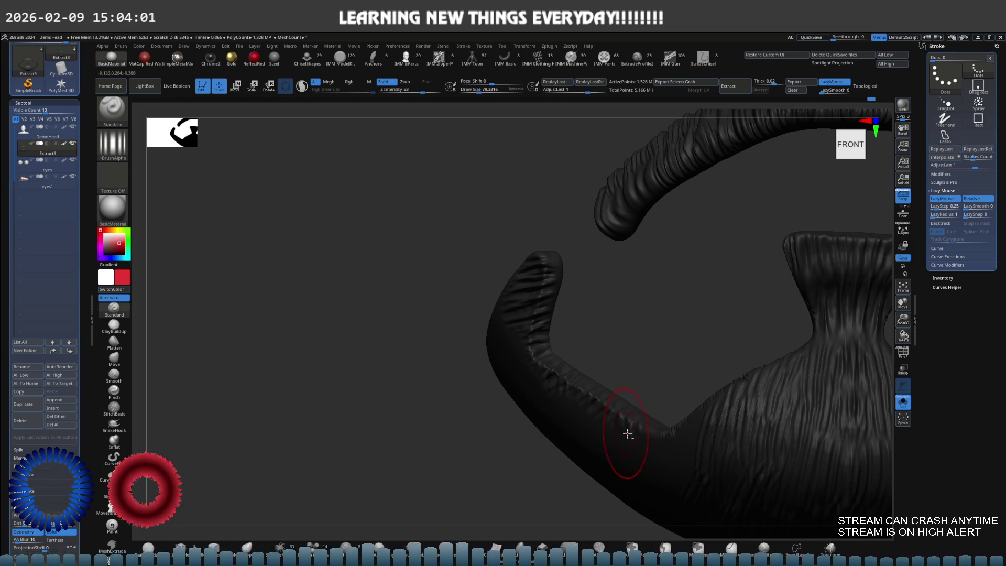
mouse_move(644, 441)
right_down()
mouse_move(679, 399)
mouse_move(687, 364)
mouse_move(703, 356)
mouse_move(653, 348)
mouse_move(669, 366)
mouse_move(588, 337)
mouse_move(595, 314)
mouse_move(577, 339)
mouse_move(585, 368)
mouse_move(580, 360)
right_up()
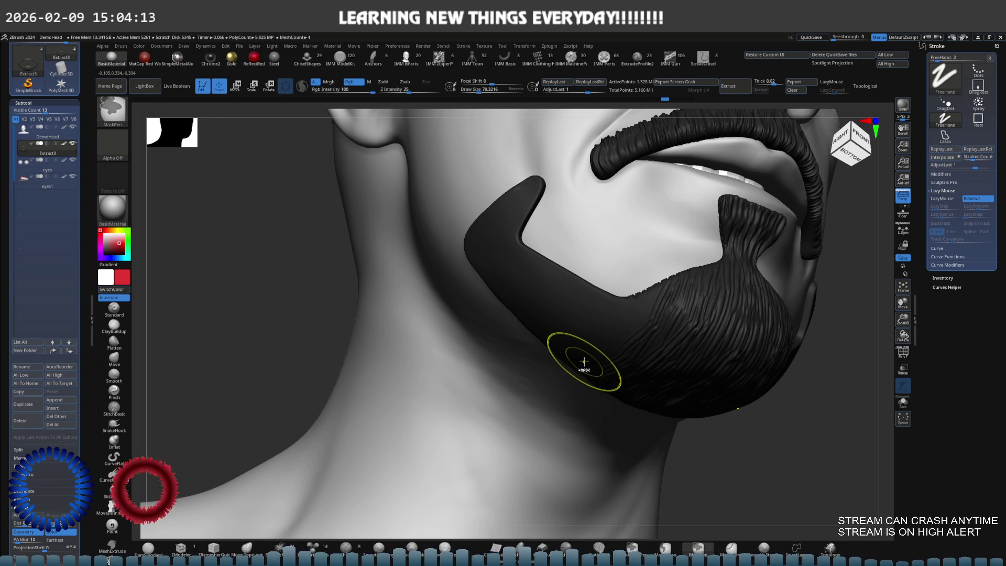
mouse_move(584, 356)
right_down()
mouse_move(606, 359)
mouse_move(608, 341)
mouse_move(625, 337)
right_up()
- Set the draw size to about 52 and show only the beard
key(s)
mouse_move(572, 330)
right_down()
mouse_move(579, 359)
mouse_move(592, 364)
right_up()
key(s)
drag(592, 364, 553, 353)
key(alt+shift+s)
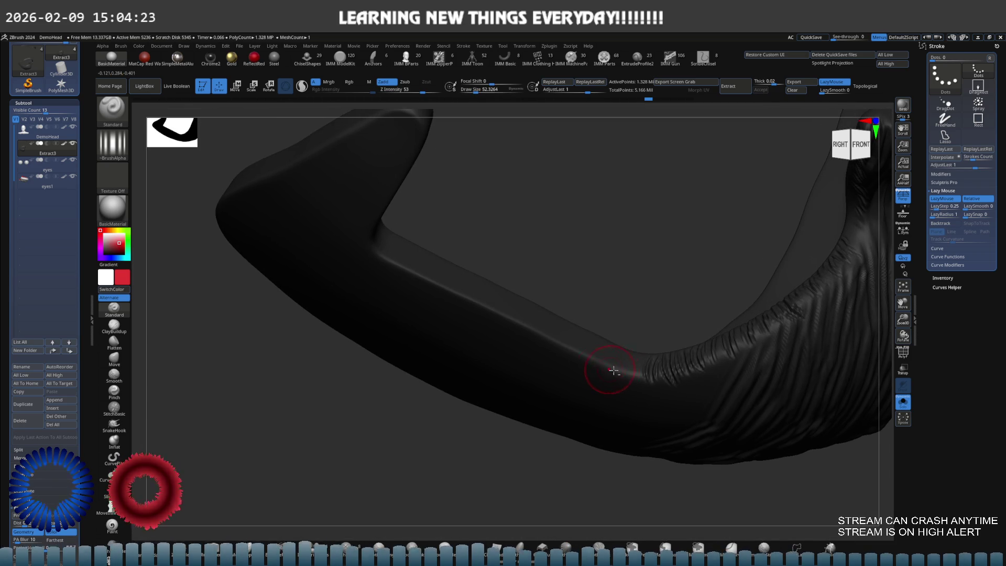
- With ClayBuildup, build up and Shift-smooth the side strand from several angles
key(b)
key(c)
key(b)
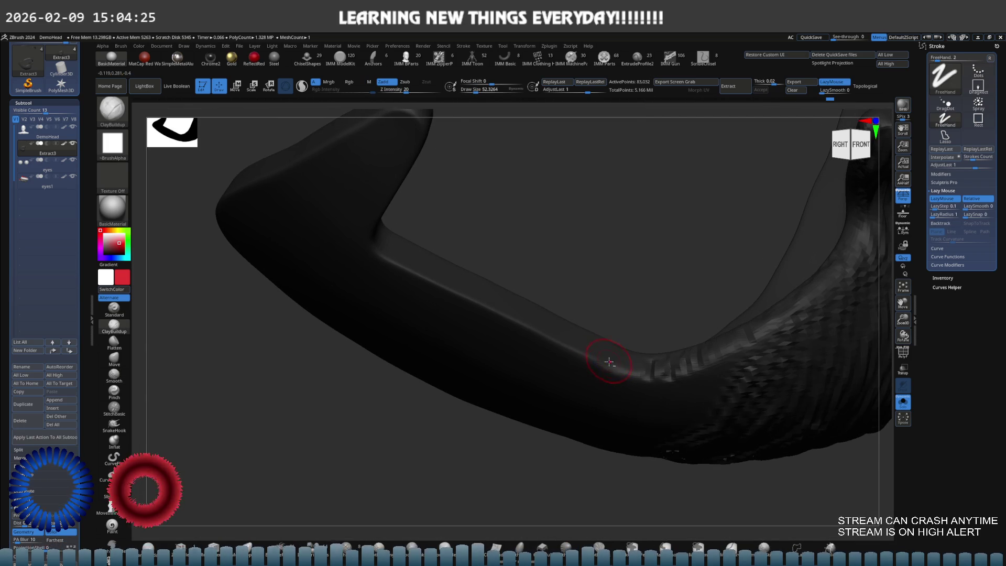
right_drag(621, 372, 635, 390)
key(shift)
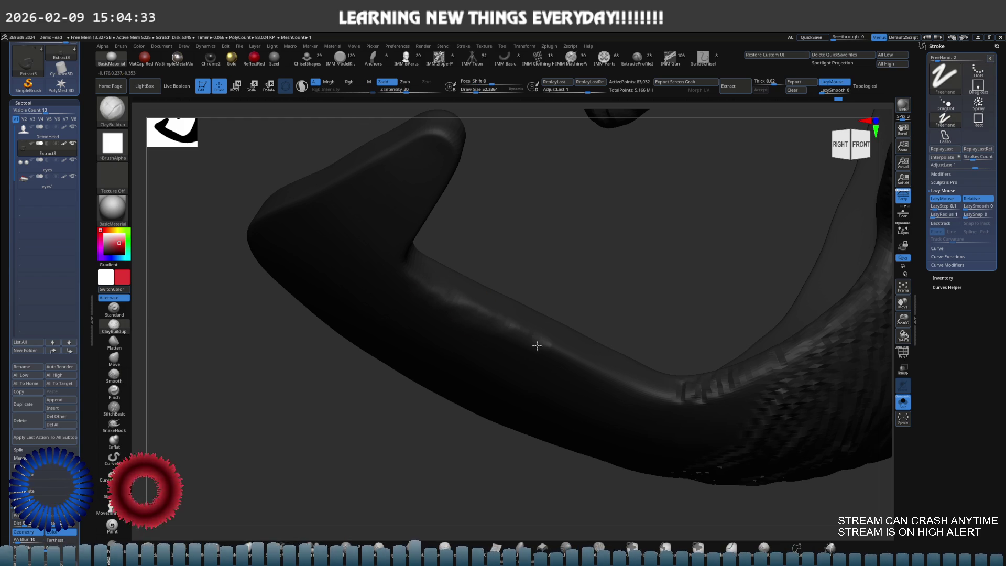
key(shift)
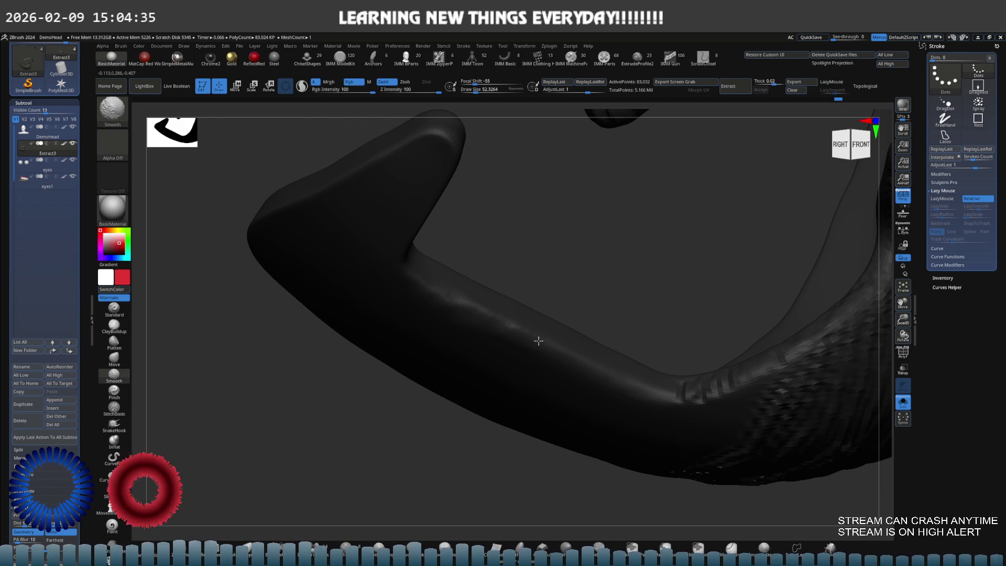
mouse_move(461, 274)
right_down()
mouse_move(512, 314)
mouse_move(465, 298)
mouse_move(496, 300)
right_up()
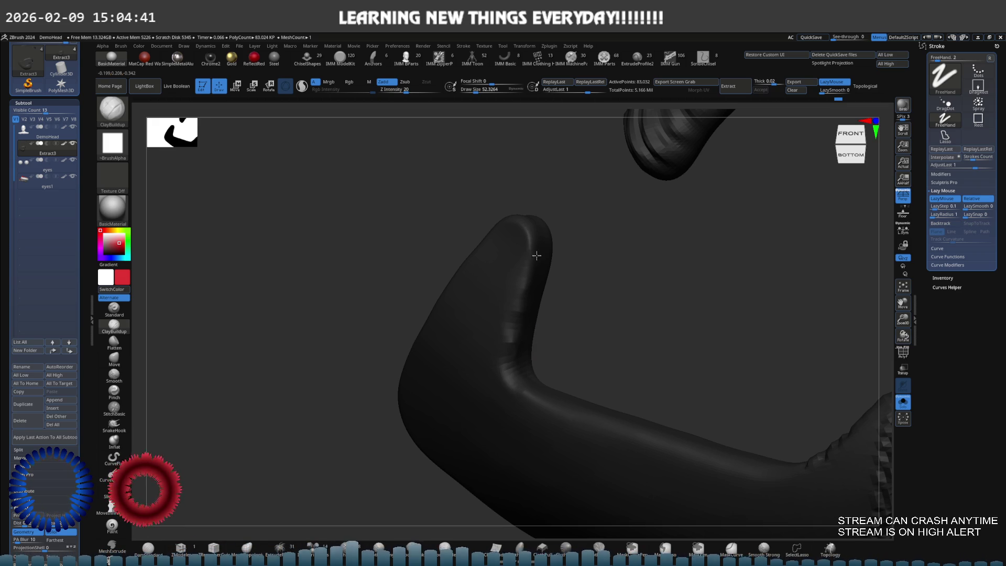
right_drag(517, 230, 497, 217)
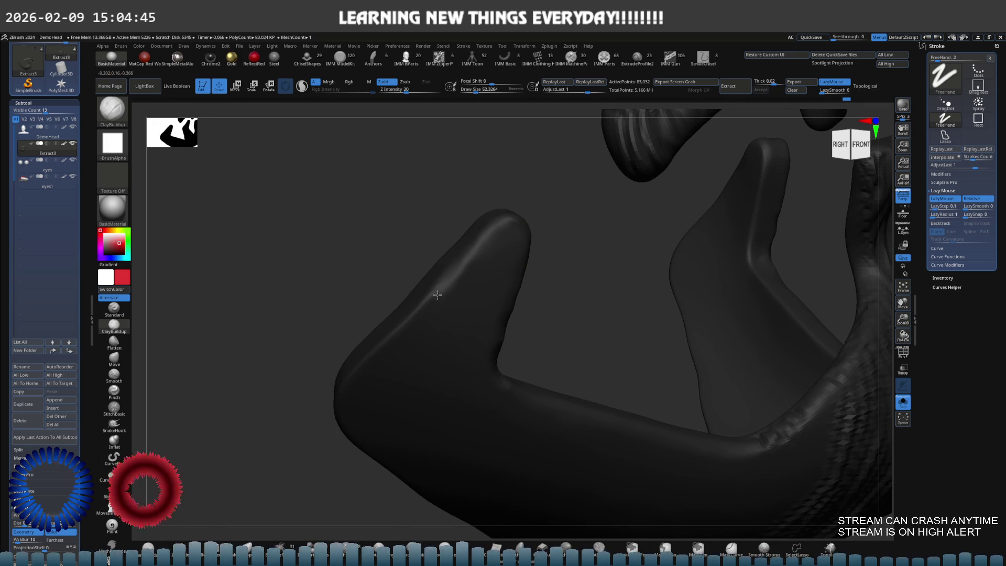
right_drag(445, 290, 491, 279)
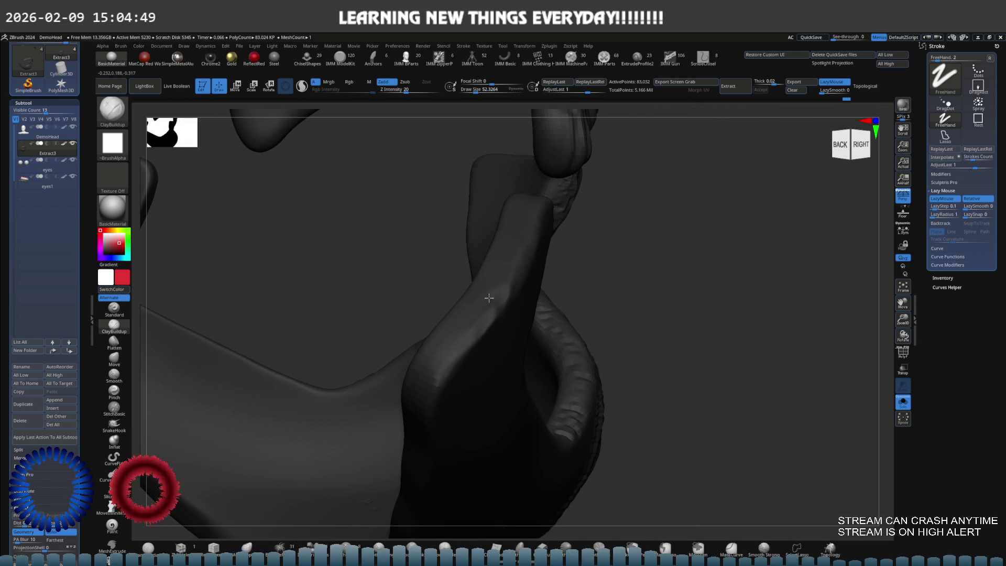
right_drag(493, 314, 487, 289)
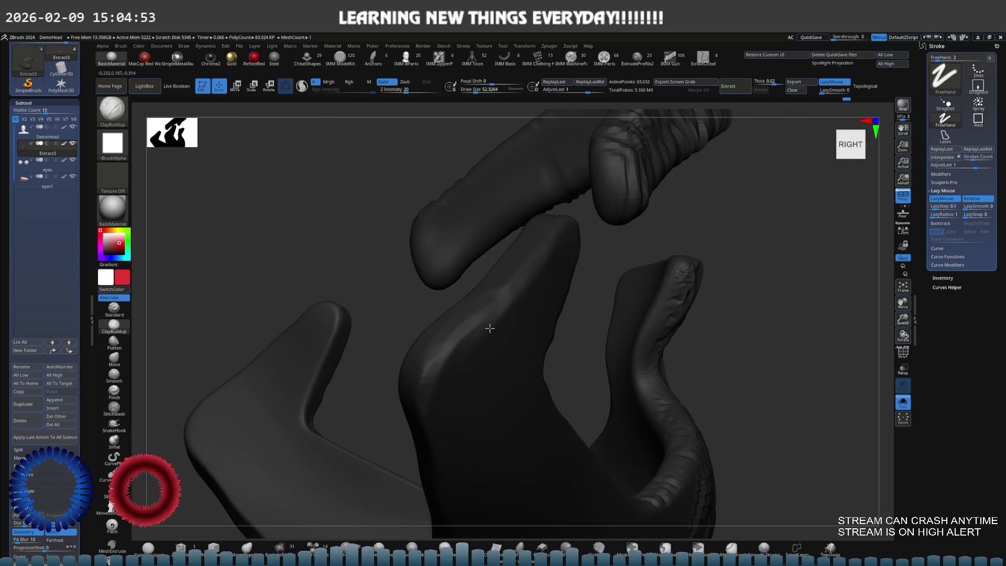
- Smooth the strand tip, then subdivide the beard back up to about 1.328 million points
key(shift)
right_drag(544, 251, 523, 283)
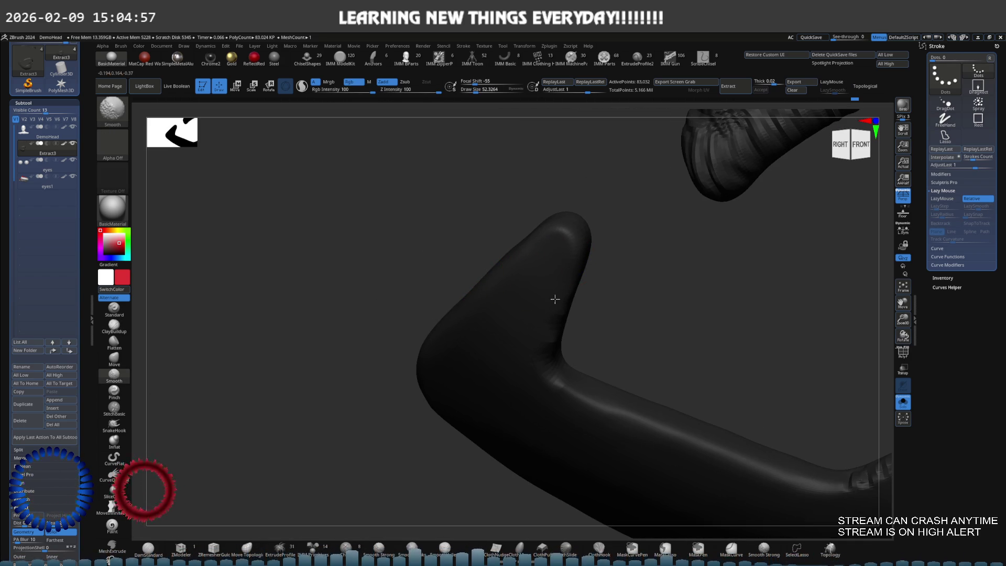
mouse_move(777, 435)
shift+right_down()
mouse_move(783, 391)
mouse_move(691, 319)
mouse_move(602, 347)
shift+right_up()
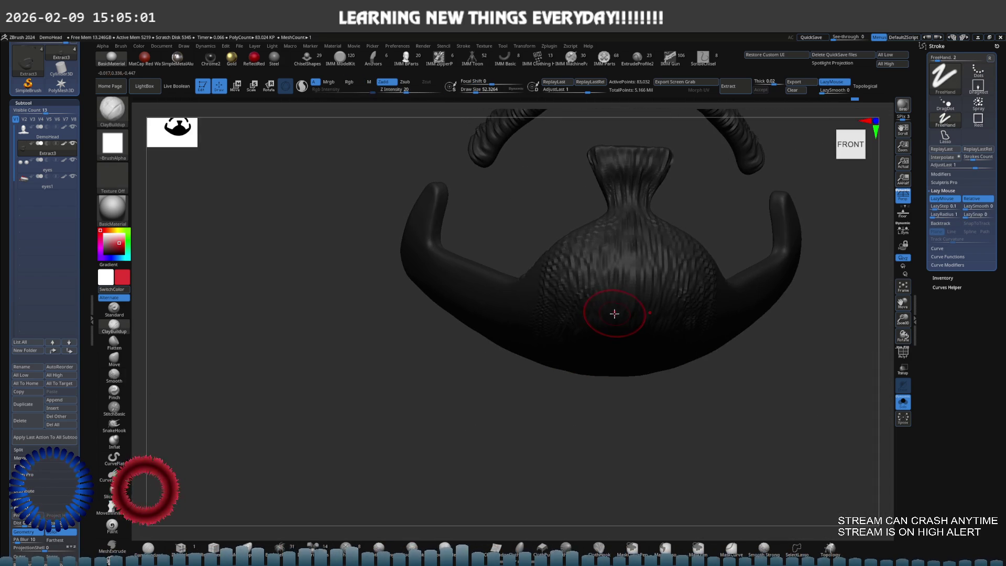
mouse_move(545, 303)
right_down()
mouse_move(527, 314)
mouse_move(539, 324)
mouse_move(558, 312)
right_up()
key(ctrl+d)
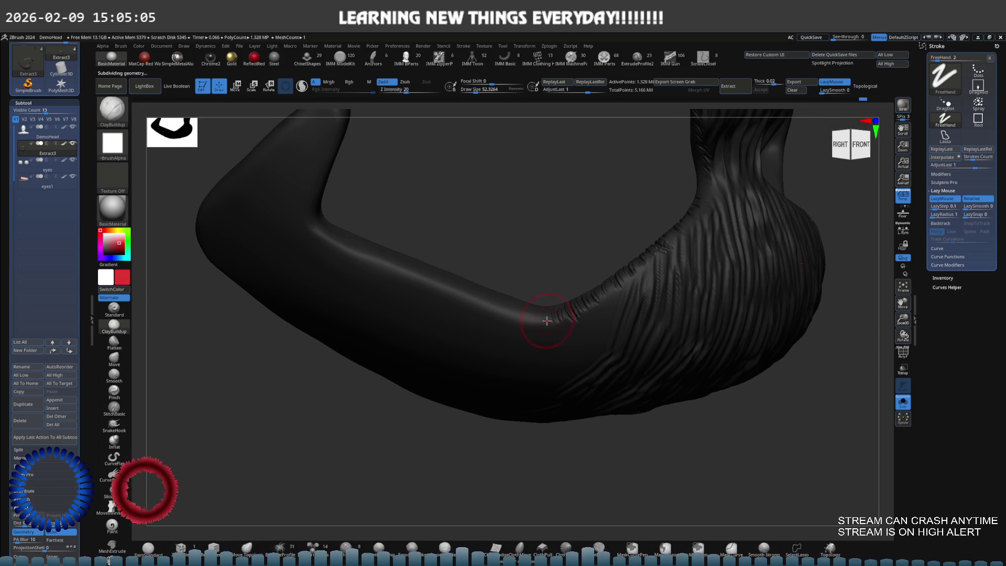
- With the Standard brush, carve hair grooves around the side strand's bend and along its edge
click(115, 308)
mouse_move(219, 296)
right_down()
mouse_move(566, 338)
mouse_move(561, 352)
mouse_move(534, 336)
mouse_move(541, 347)
right_up()
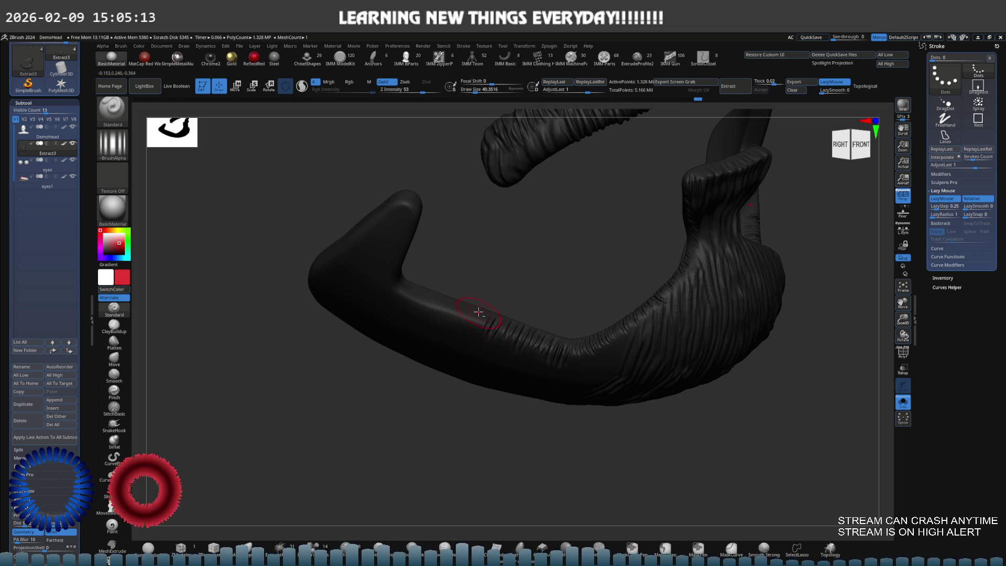
mouse_move(404, 299)
right_down()
mouse_move(447, 316)
mouse_move(470, 356)
right_up()
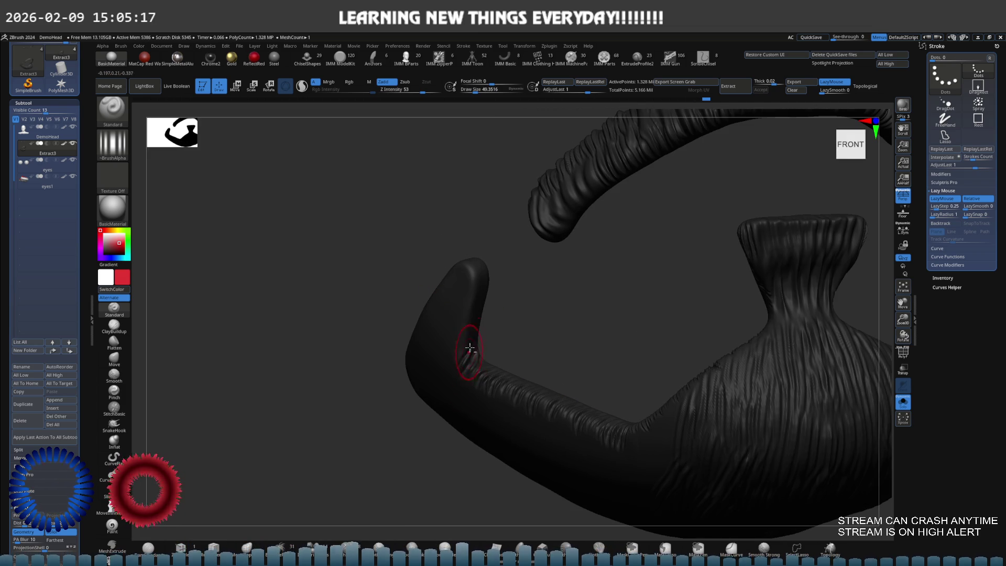
mouse_move(461, 268)
right_down()
mouse_move(468, 274)
mouse_move(448, 283)
mouse_move(486, 282)
right_up()
right_drag(435, 338, 532, 287)
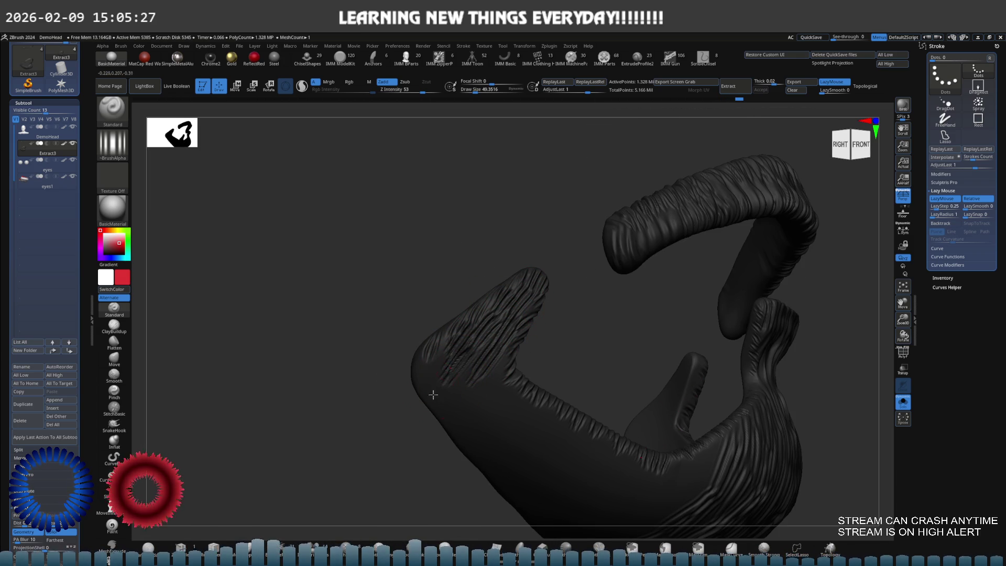
right_drag(425, 377, 509, 314)
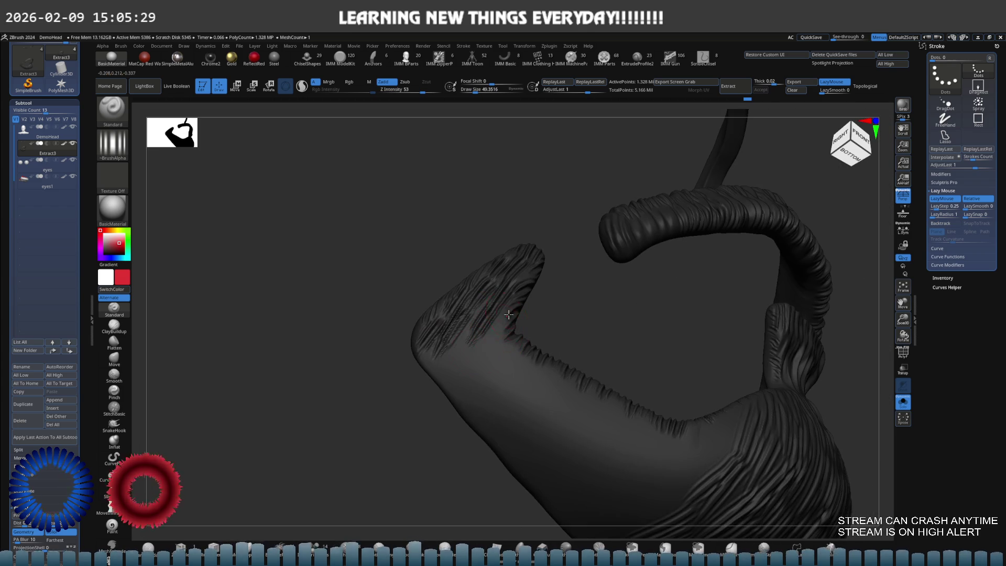
drag(477, 361, 465, 345)
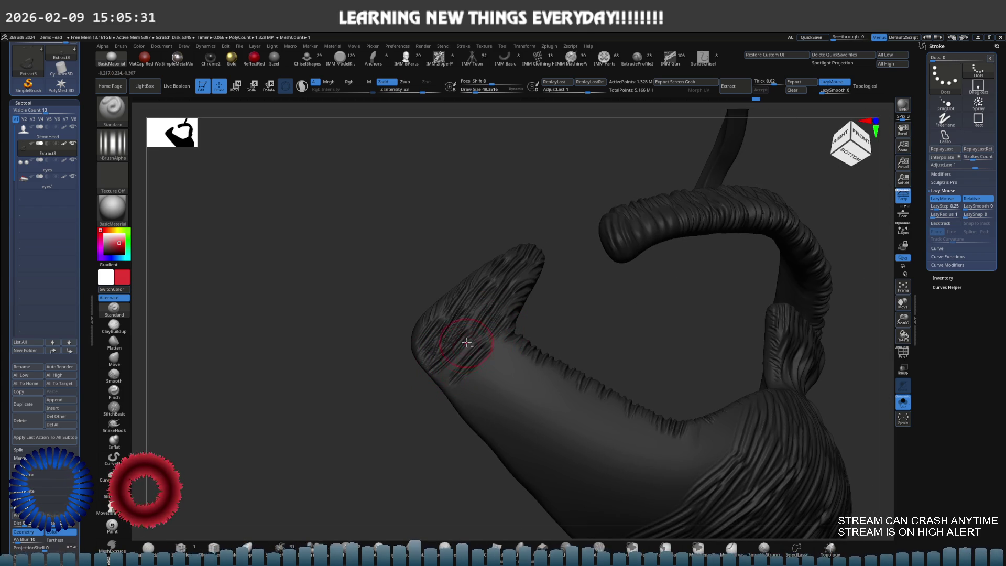
drag(498, 376, 456, 402)
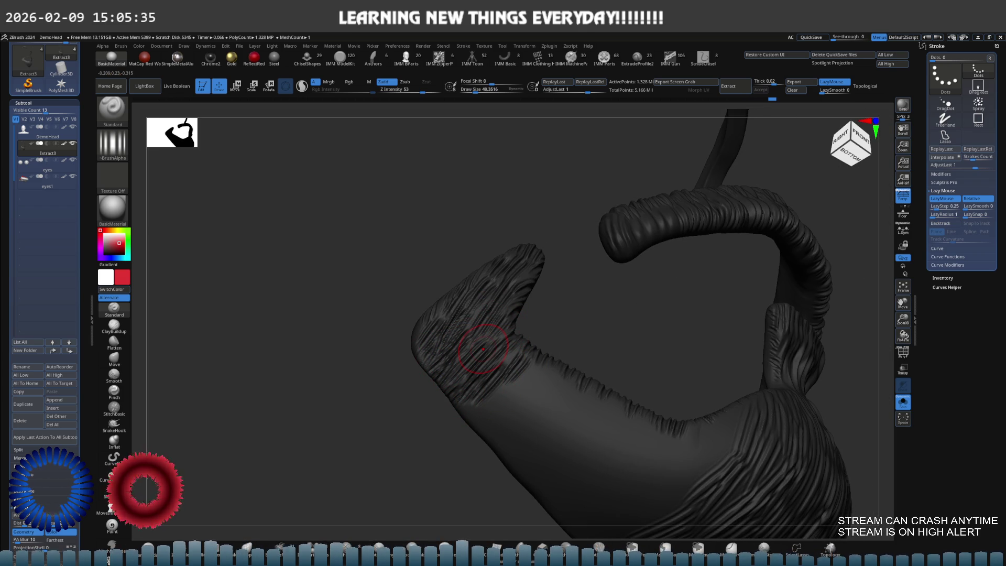
mouse_move(482, 348)
right_down()
mouse_move(581, 353)
mouse_move(523, 337)
mouse_move(595, 341)
mouse_move(602, 316)
mouse_move(637, 359)
mouse_move(602, 339)
mouse_move(557, 361)
mouse_move(582, 289)
right_up()
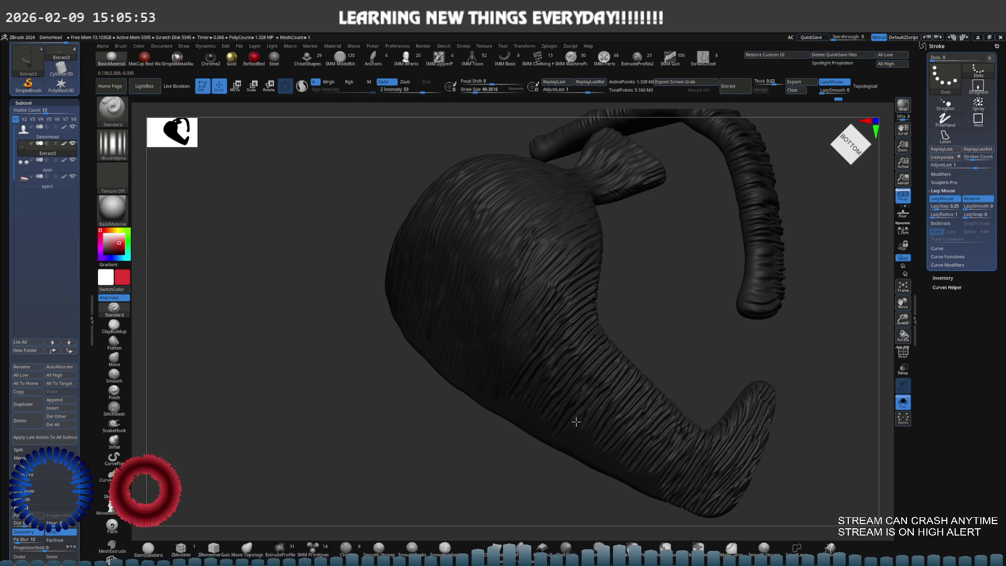
mouse_move(651, 482)
mouse_down()
mouse_move(674, 366)
mouse_move(639, 342)
mouse_move(647, 377)
mouse_move(619, 369)
mouse_up()
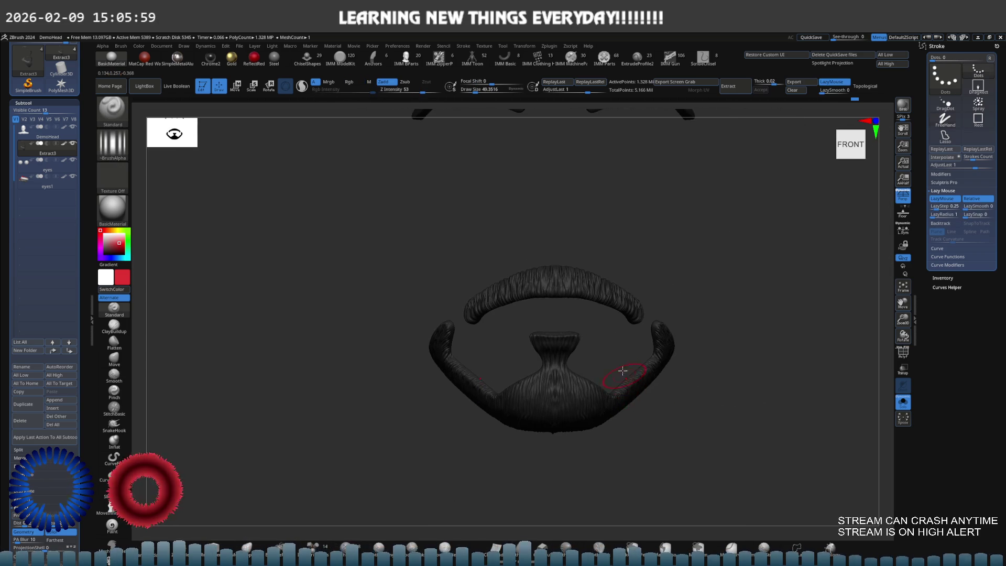
- Sculpt folds across the chin piece top, check the mesh from below, and return to front view
scroll(601, 299, up, 10)
mouse_move(539, 297)
right_down()
mouse_move(552, 294)
mouse_move(549, 341)
mouse_move(547, 306)
mouse_move(523, 285)
right_up()
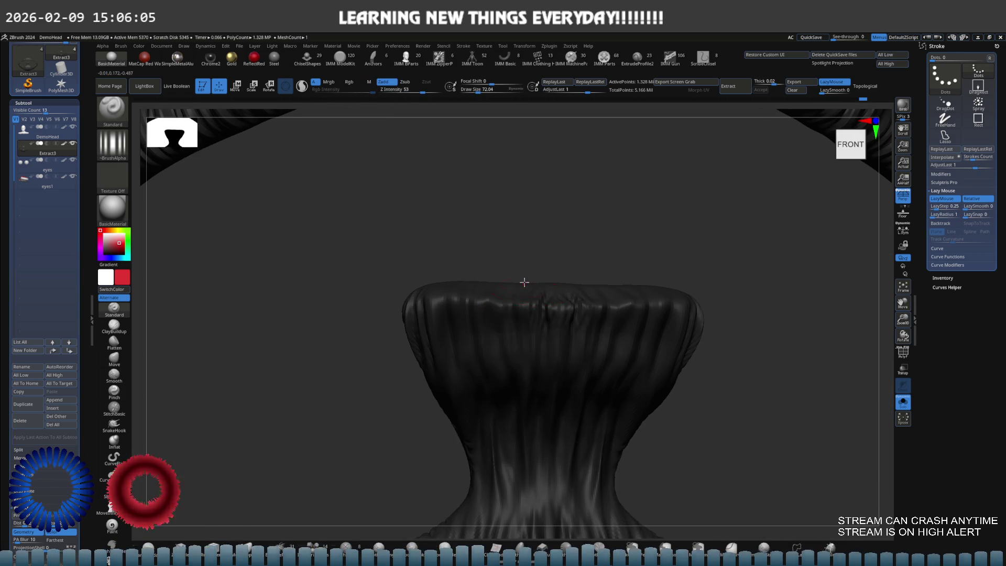
mouse_move(500, 326)
mouse_down()
mouse_move(460, 291)
mouse_move(436, 346)
mouse_up()
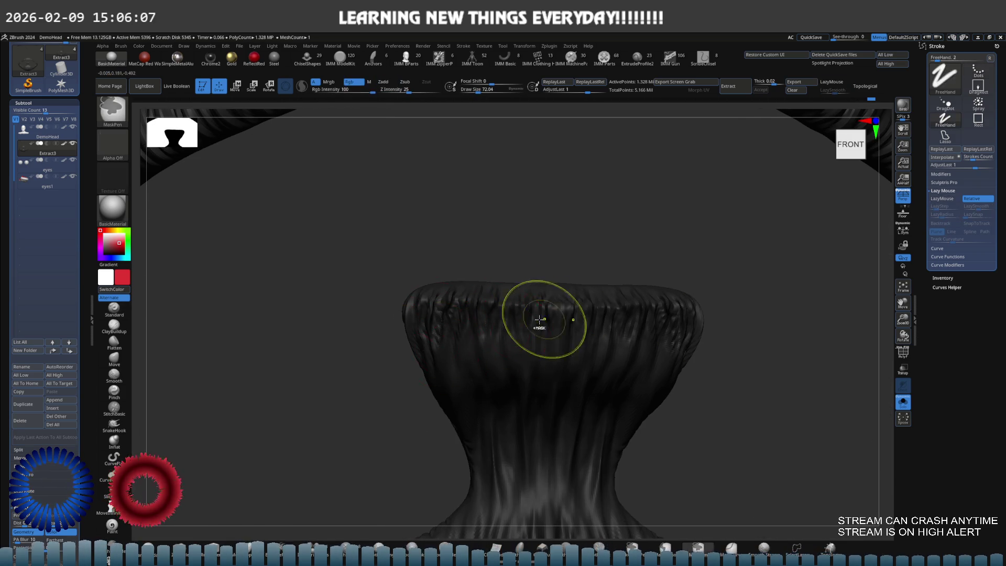
right_drag(550, 319, 525, 314)
mouse_move(493, 354)
right_down()
mouse_move(518, 421)
mouse_move(498, 381)
mouse_move(583, 341)
mouse_move(534, 343)
mouse_move(566, 341)
mouse_move(566, 355)
mouse_move(571, 321)
mouse_move(589, 339)
mouse_move(581, 354)
mouse_move(622, 422)
mouse_move(628, 341)
mouse_move(566, 376)
mouse_move(573, 359)
mouse_move(619, 359)
mouse_move(533, 366)
mouse_move(595, 348)
mouse_move(501, 346)
mouse_move(567, 351)
mouse_move(561, 357)
right_up()
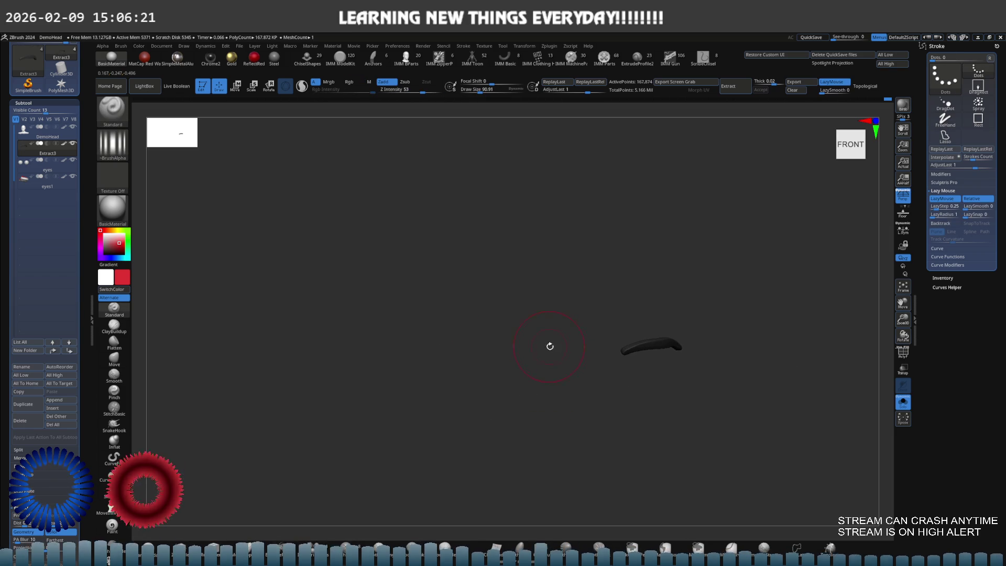
- Turn on the polyframe, mask both eyebrows and group them into their own polygroup
right_drag(659, 377, 763, 370)
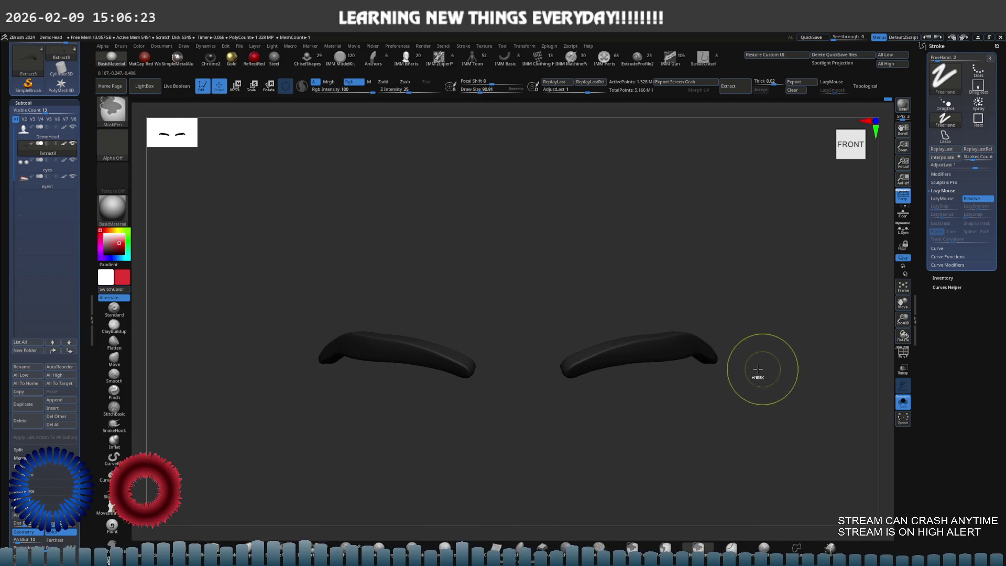
mouse_move(618, 360)
ctrl+right_down()
mouse_move(679, 352)
mouse_move(539, 349)
ctrl+right_up()
key(shift+f)
mouse_move(644, 348)
right_down()
mouse_move(645, 321)
mouse_move(658, 390)
mouse_move(738, 352)
right_up()
mouse_move(769, 324)
ctrl+mouse_down()
mouse_move(527, 288)
mouse_move(422, 401)
ctrl+mouse_up()
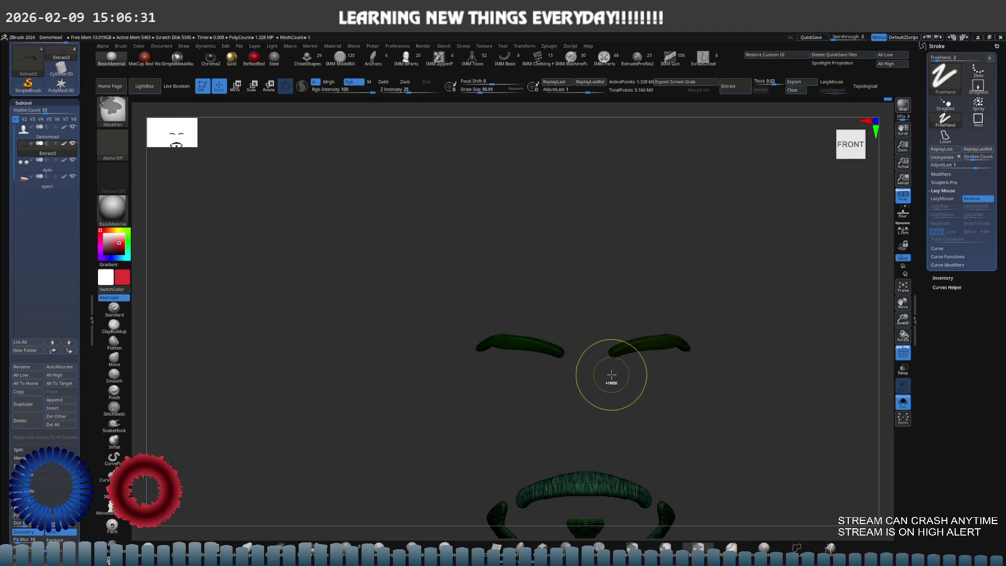
key(ctrl+w)
- Isolate the eyebrow polygroup, frame it, and zoom in with the Smooth brush active
ctrl+shift+click(649, 348)
key(f)
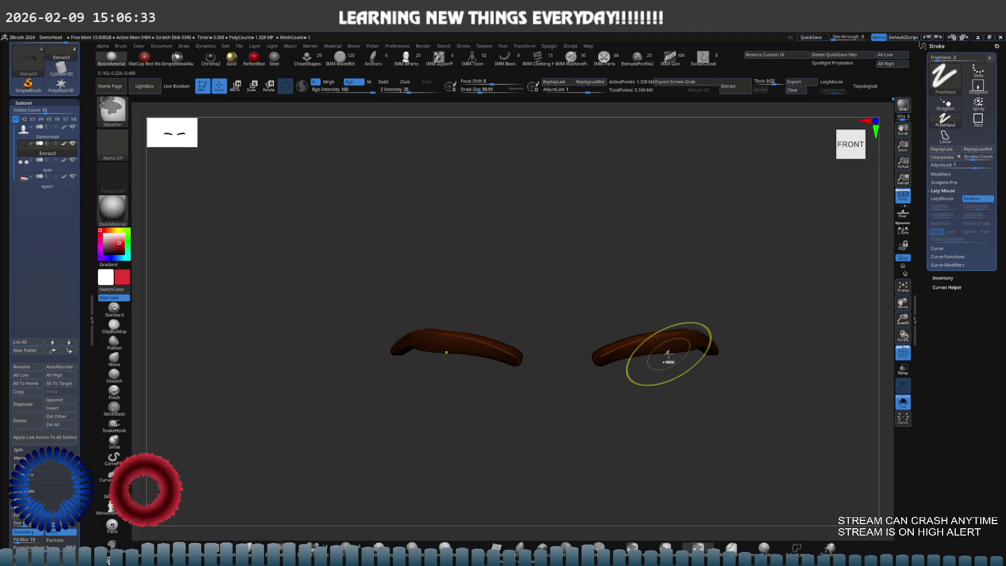
scroll(633, 345, up, 3)
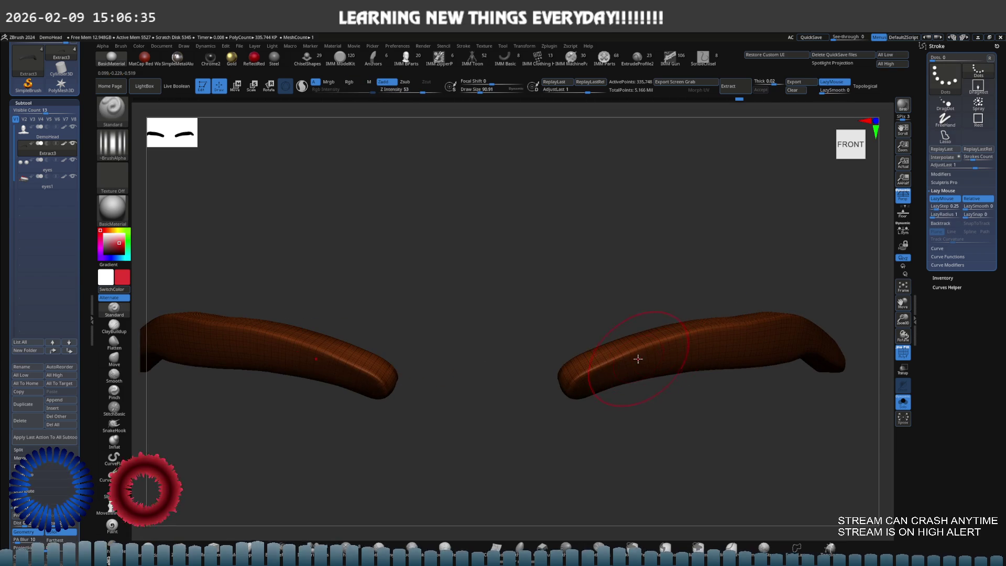
scroll(633, 356, down, 5)
scroll(681, 367, up, 4)
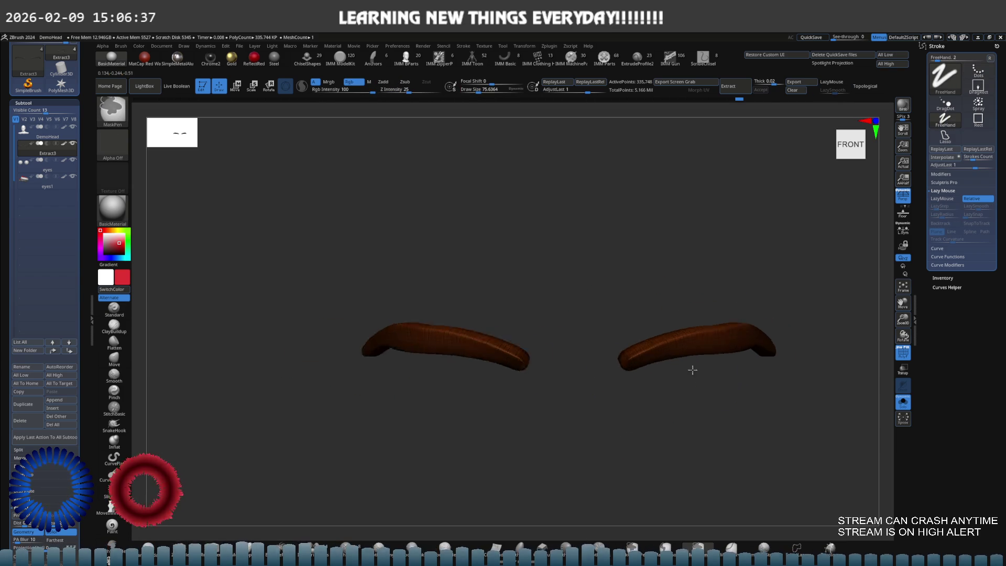
key(shift)
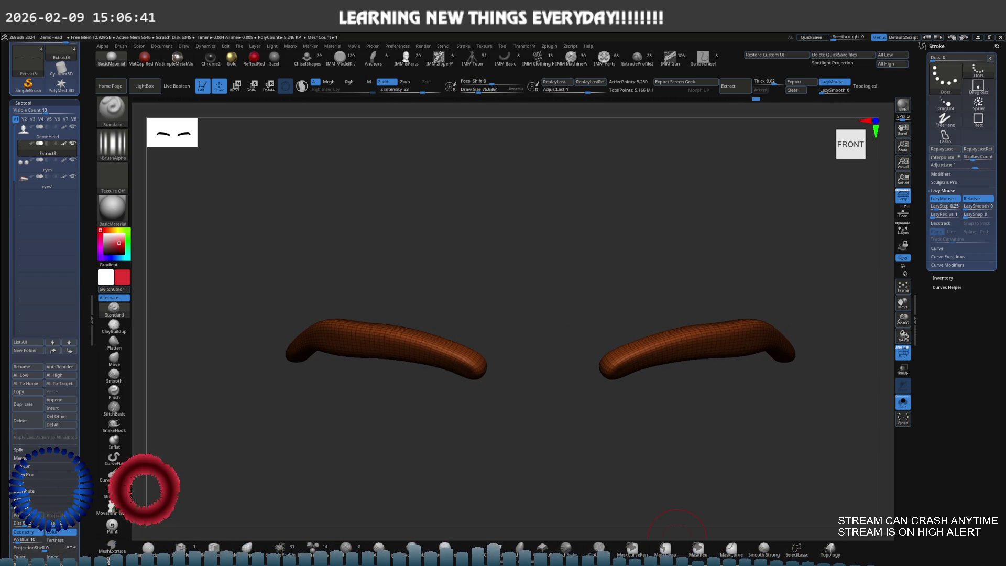
mouse_move(720, 429)
alt+mouse_down()
mouse_move(637, 406)
mouse_move(606, 337)
mouse_move(547, 366)
mouse_move(502, 351)
alt+mouse_up()
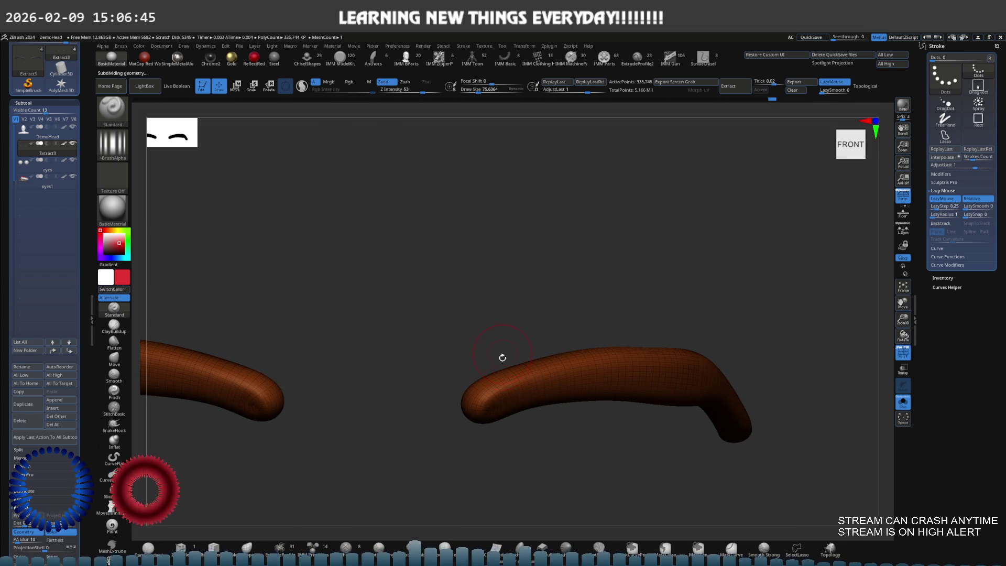
- Bring back the full head, hide the wireframe and sculpt folds on both eyebrow ends
key(ctrl+shift+s)
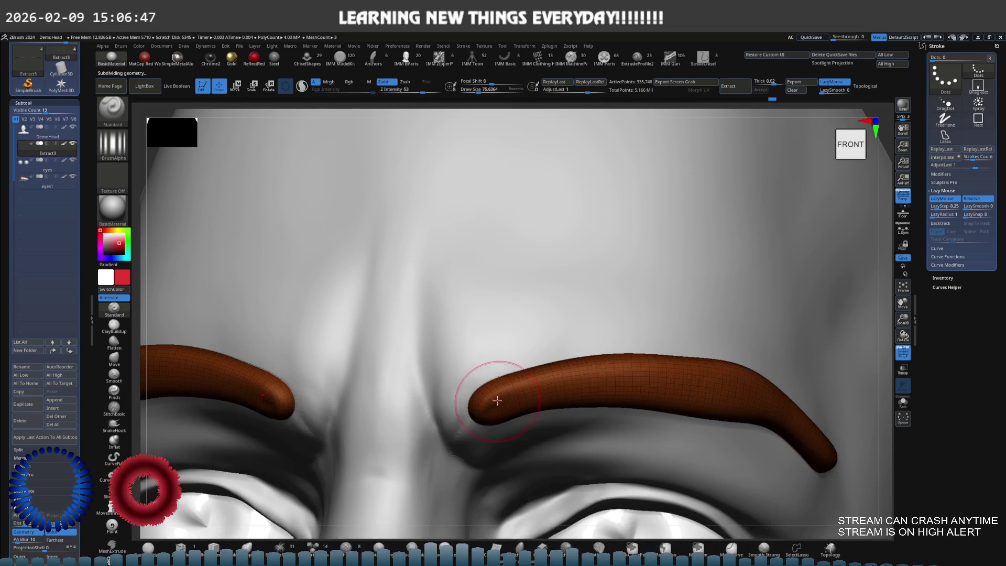
key(s)
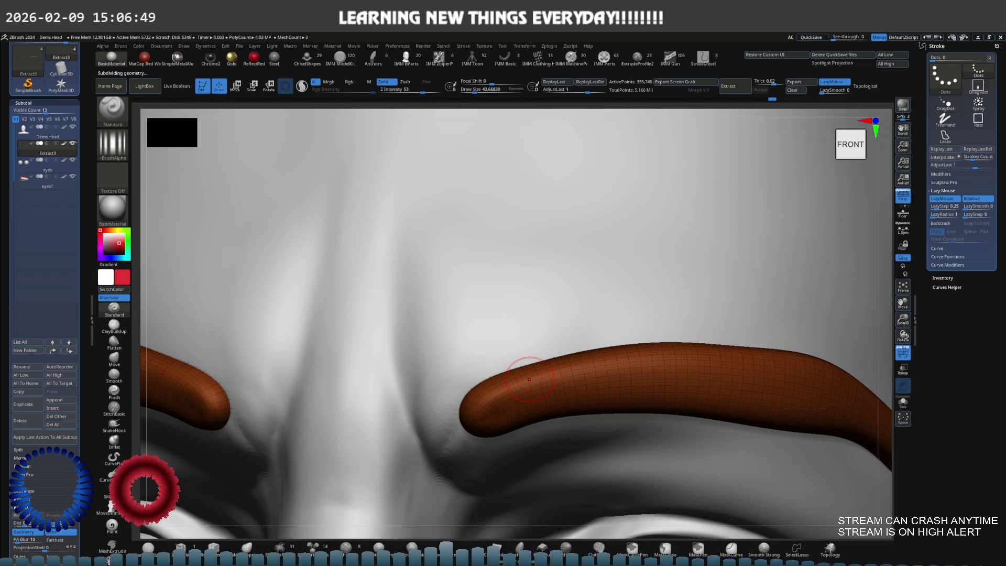
key(shift+f)
drag(521, 398, 504, 383)
mouse_move(494, 338)
mouse_down()
mouse_move(511, 348)
mouse_move(490, 348)
mouse_move(524, 367)
mouse_move(651, 283)
mouse_move(683, 293)
mouse_move(674, 333)
mouse_up()
mouse_move(674, 334)
right_down()
mouse_move(584, 321)
mouse_move(606, 314)
mouse_move(589, 341)
right_up()
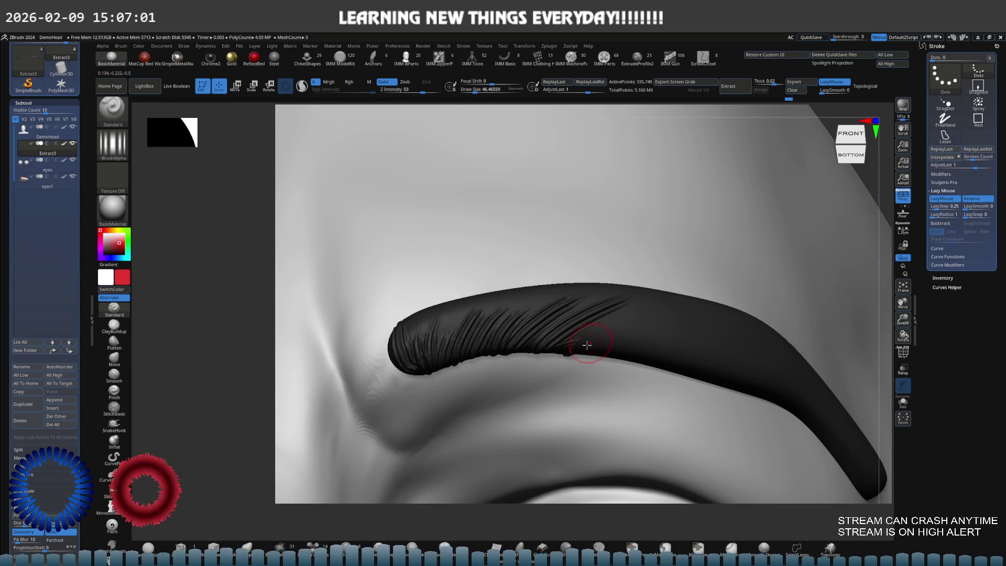
- Sculpt hair strands along the eyebrow's upper side, outer end, inner end and middle
mouse_move(612, 340)
mouse_down()
mouse_move(599, 344)
mouse_move(651, 315)
mouse_move(669, 367)
mouse_move(760, 378)
mouse_up()
mouse_move(763, 377)
right_down()
mouse_move(751, 404)
mouse_move(829, 416)
right_up()
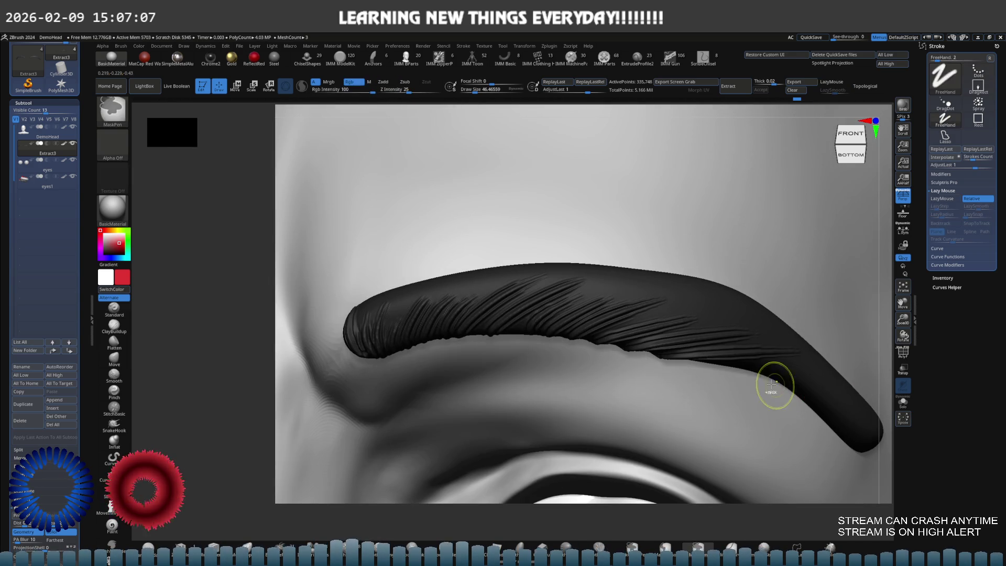
mouse_move(817, 407)
right_down()
mouse_move(639, 336)
mouse_move(545, 341)
right_up()
mouse_move(506, 342)
mouse_down()
mouse_move(539, 308)
mouse_move(579, 339)
mouse_move(658, 297)
mouse_up()
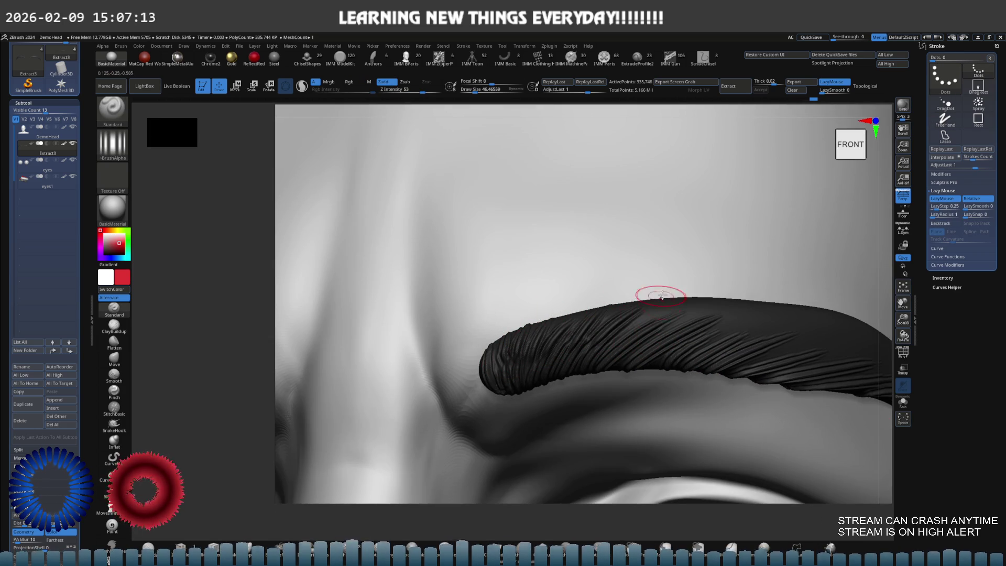
right_drag(677, 319, 594, 330)
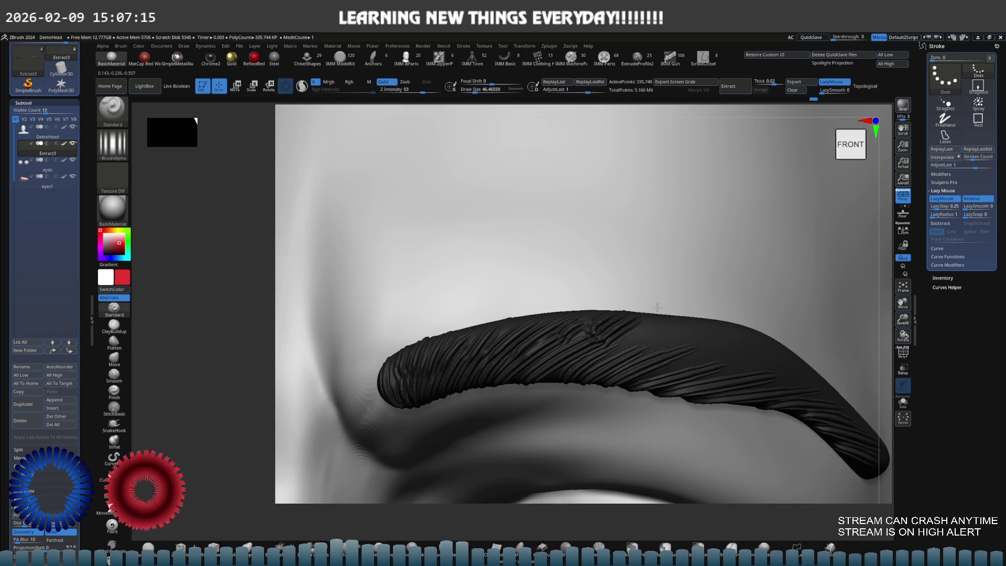
mouse_move(692, 310)
mouse_down()
mouse_move(619, 337)
mouse_move(550, 322)
mouse_up()
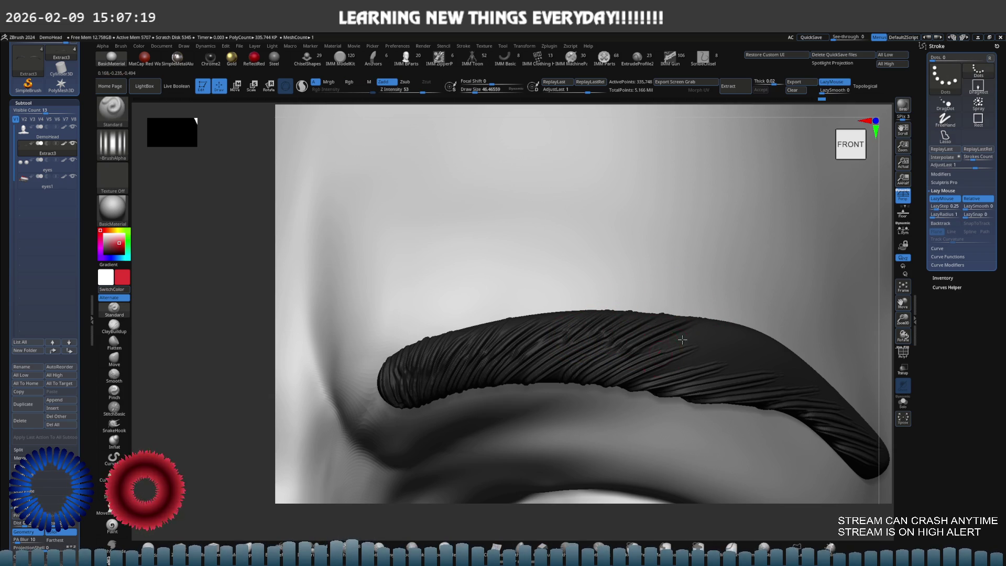
drag(681, 357, 799, 372)
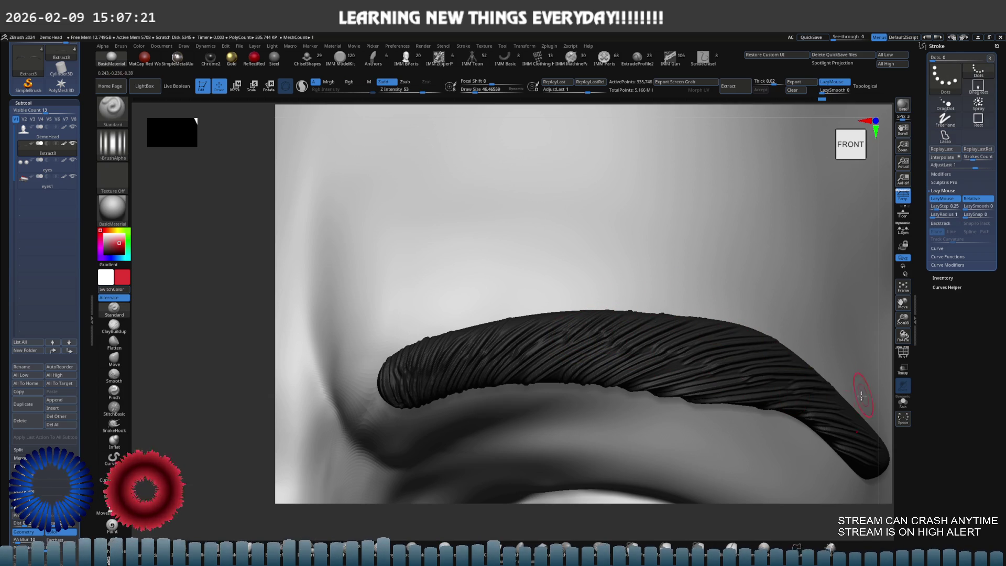
- Zoom out to the whole head, then select the eyes subtool and show it solo
mouse_move(834, 398)
right_down()
mouse_move(672, 362)
mouse_move(729, 341)
mouse_move(667, 351)
mouse_move(628, 314)
mouse_move(563, 288)
mouse_move(666, 279)
mouse_move(632, 314)
mouse_move(574, 324)
right_up()
alt+click(542, 360)
key(ctrl+shift+s)
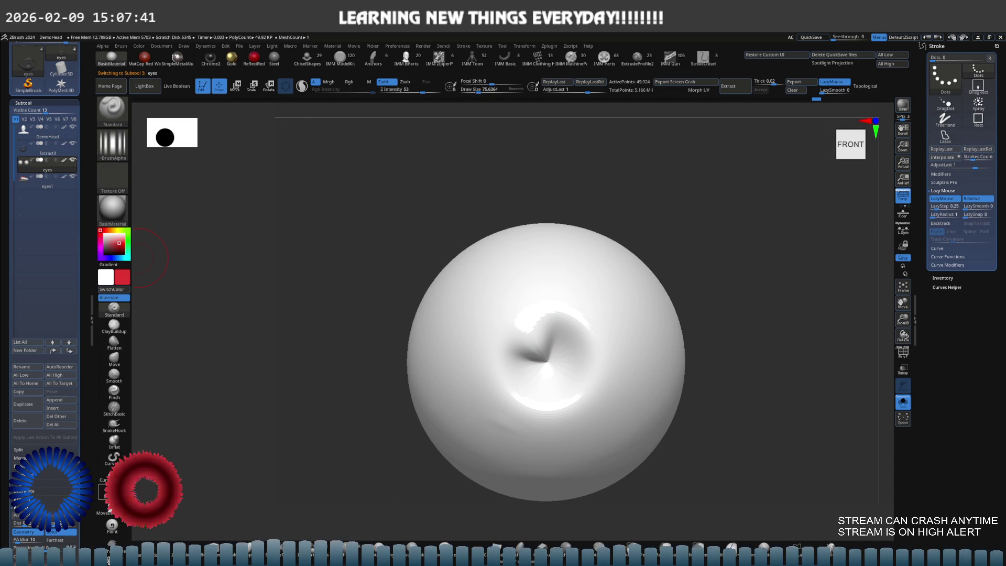
- Switch to Rgb colour painting and shrink the brush size slightly
click(113, 527)
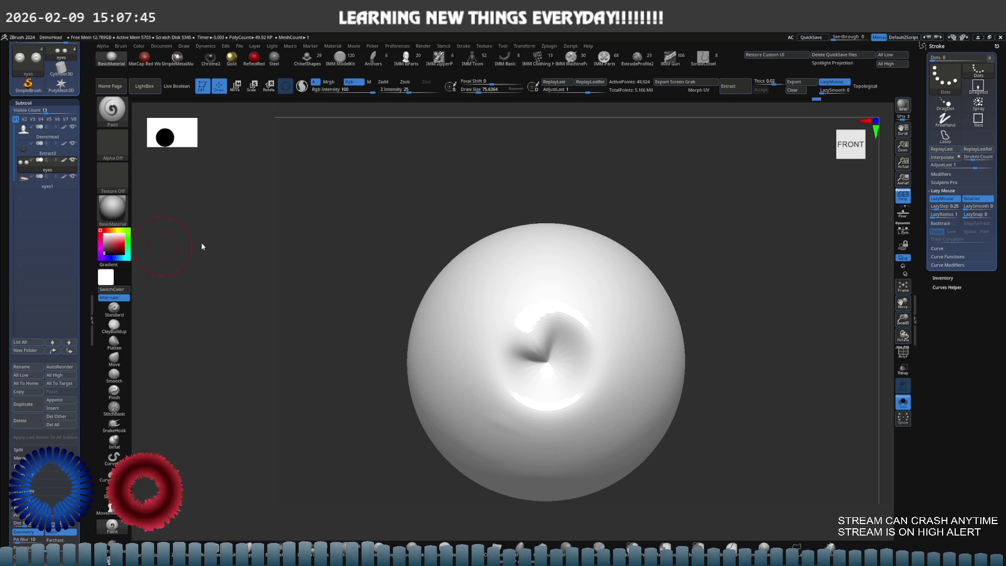
key(s)
drag(561, 359, 557, 352)
key(ctrl+shift+f)
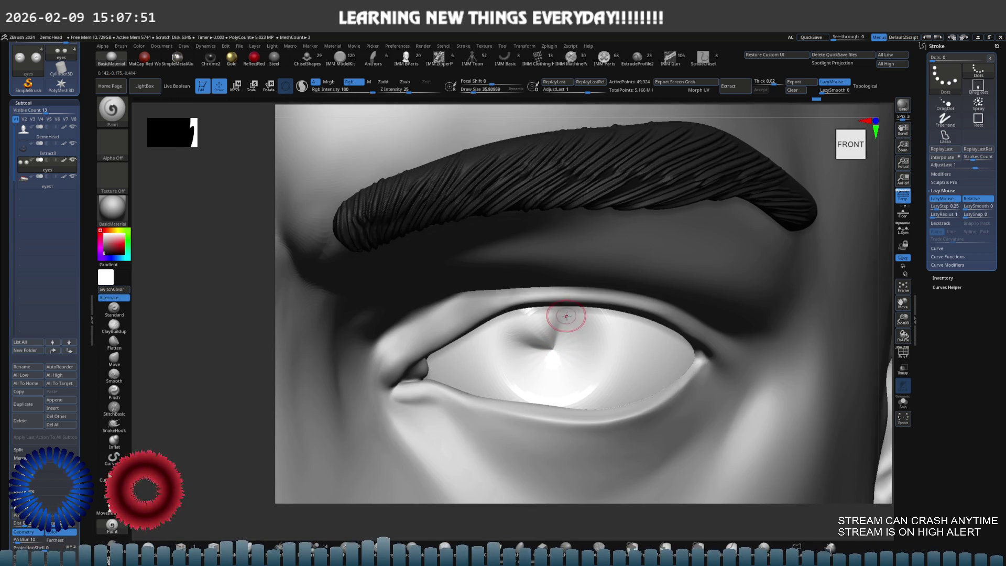
key(ctrl+shift+f)
- Paint a round dark pupil on the isolated eyeball
mouse_move(572, 308)
mouse_down()
mouse_move(550, 320)
mouse_move(564, 308)
mouse_up()
key(ctrl+z)
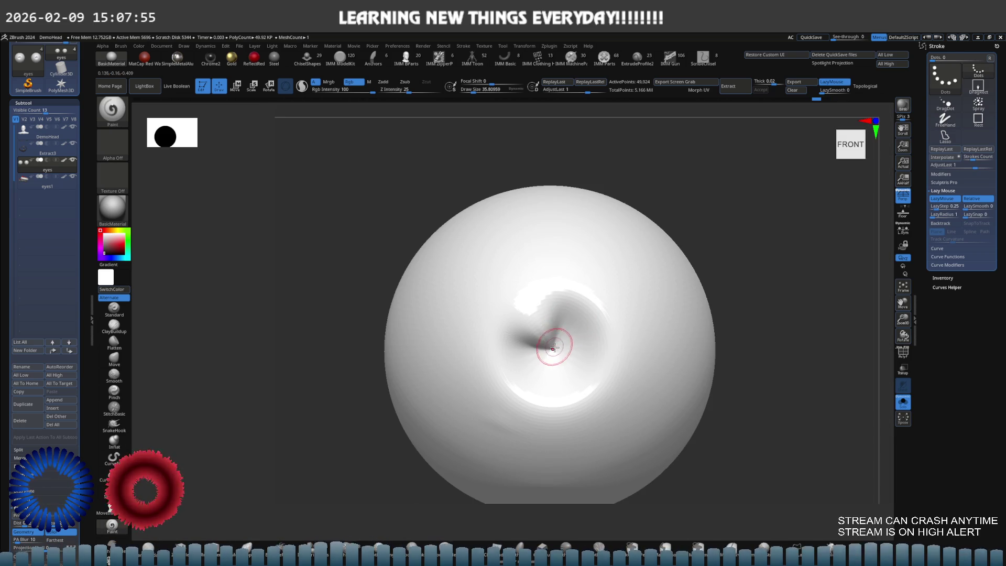
mouse_move(553, 339)
mouse_down()
mouse_move(545, 360)
mouse_move(529, 346)
mouse_move(543, 322)
mouse_move(569, 343)
mouse_move(534, 361)
mouse_move(581, 359)
mouse_move(550, 377)
mouse_move(573, 332)
mouse_move(580, 347)
mouse_up()
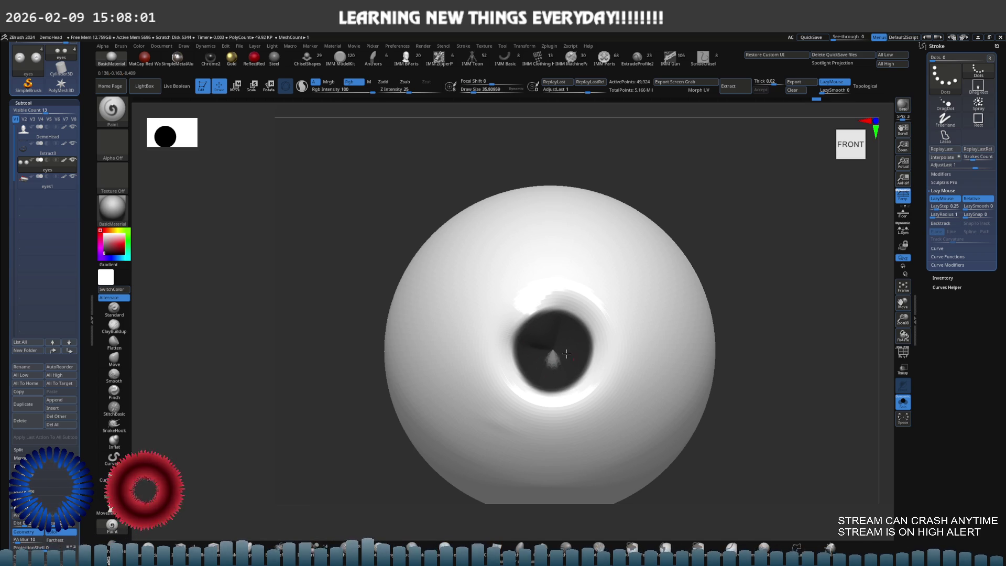
drag(561, 394, 572, 370)
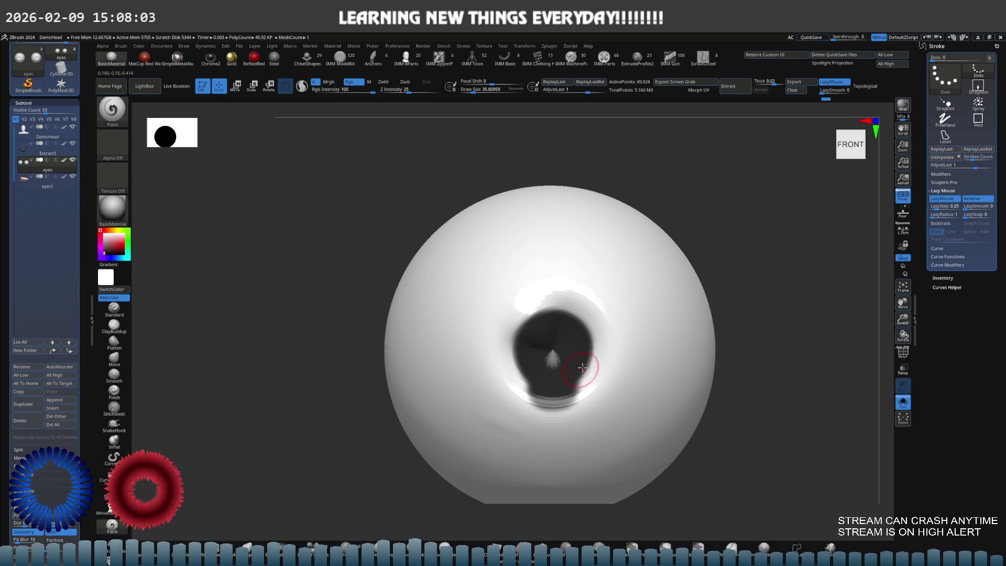
- Undo the painted pupil, show the wireframe and drop the eyeball to subdivision level 1
key(ctrl+z)
key(shift+f)
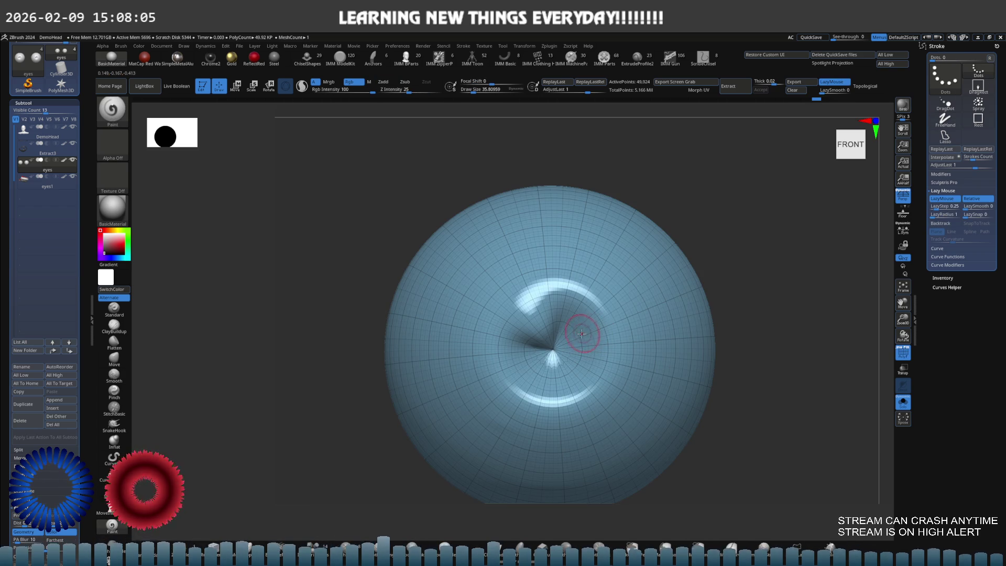
scroll(582, 332, up, 3)
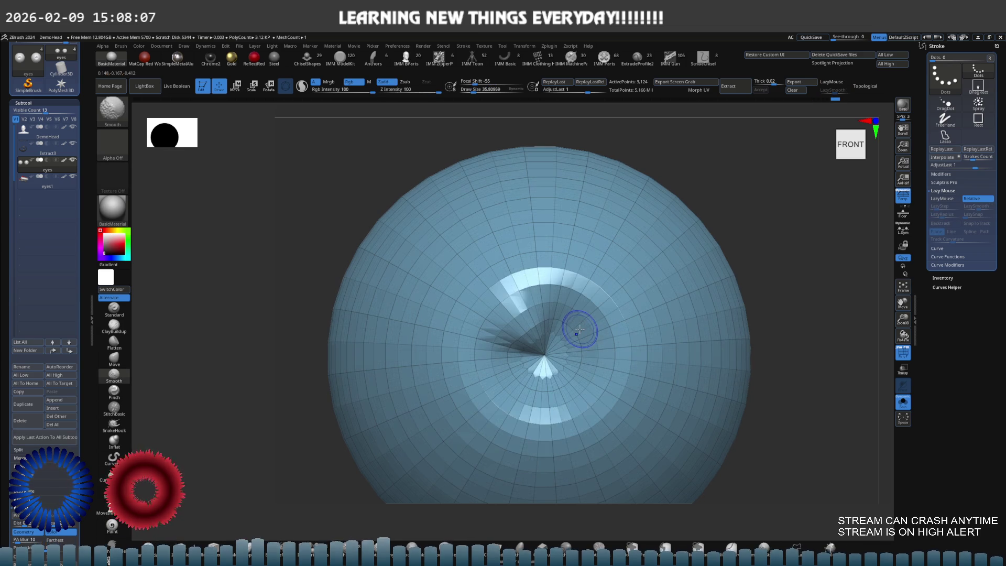
key(shift+d)
key(shift+d)
key(shift+d)
key(s)
drag(581, 347, 586, 347)
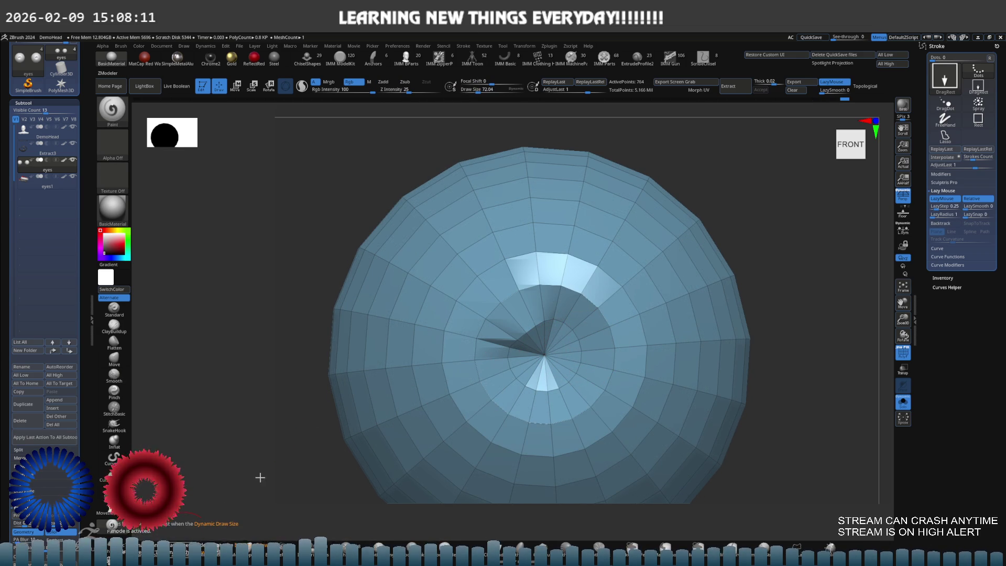
- Switch to ZModeler (B-Z-M) with a tiny Draw Size and bring up the polygon actions
key(b)
key(z)
key(m)
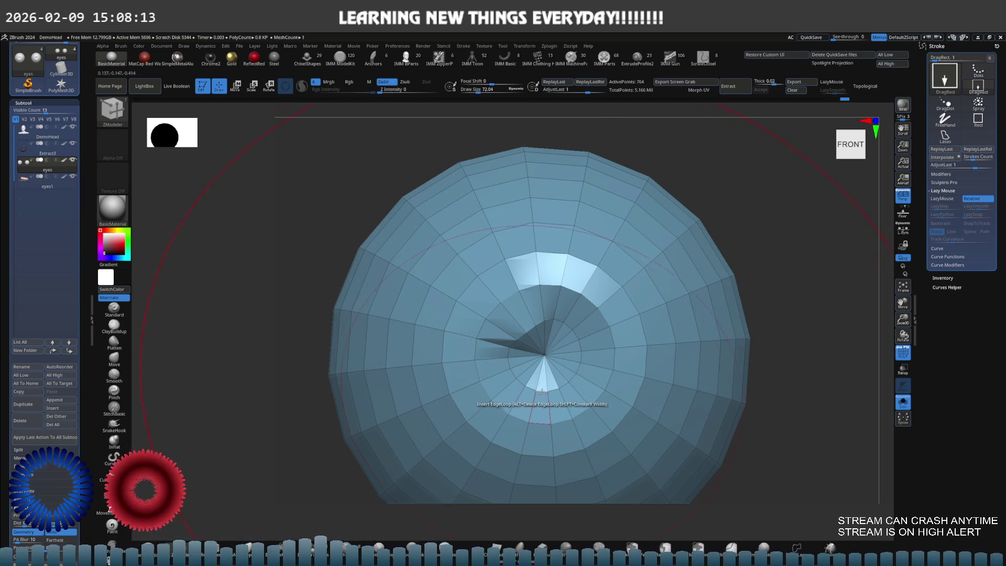
key(s)
mouse_move(576, 393)
mouse_down()
mouse_move(558, 404)
mouse_move(598, 359)
mouse_up()
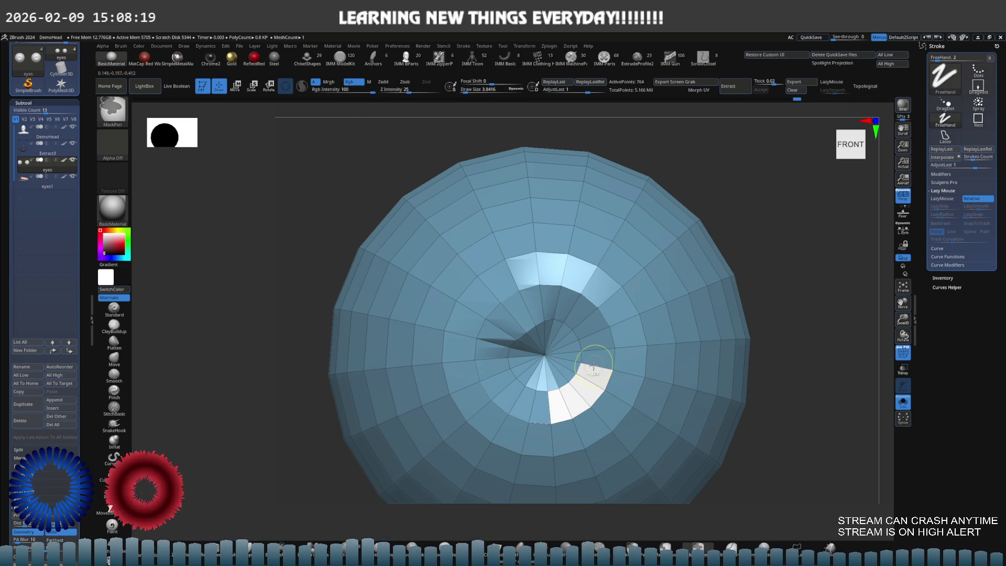
key(space)
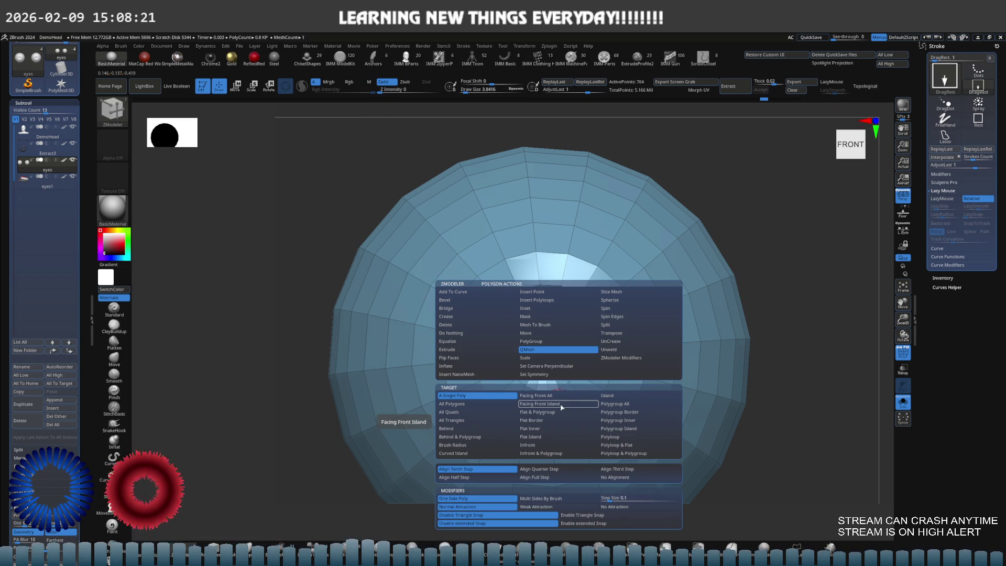
- Polygroup the front eye ring with Polygroup Island, subdivide with Ctrl+D, and isolate the ring
click(550, 341)
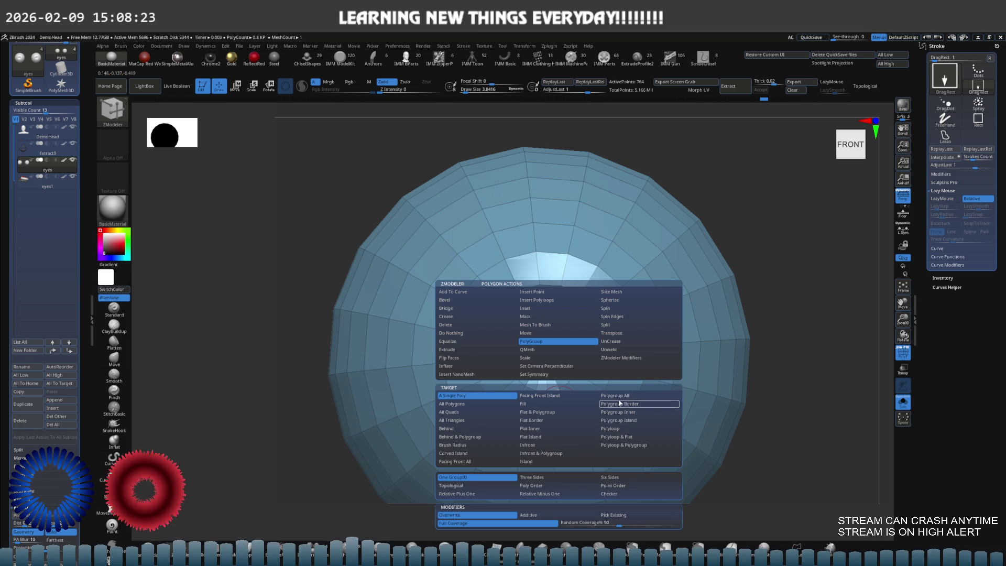
click(621, 420)
click(558, 406)
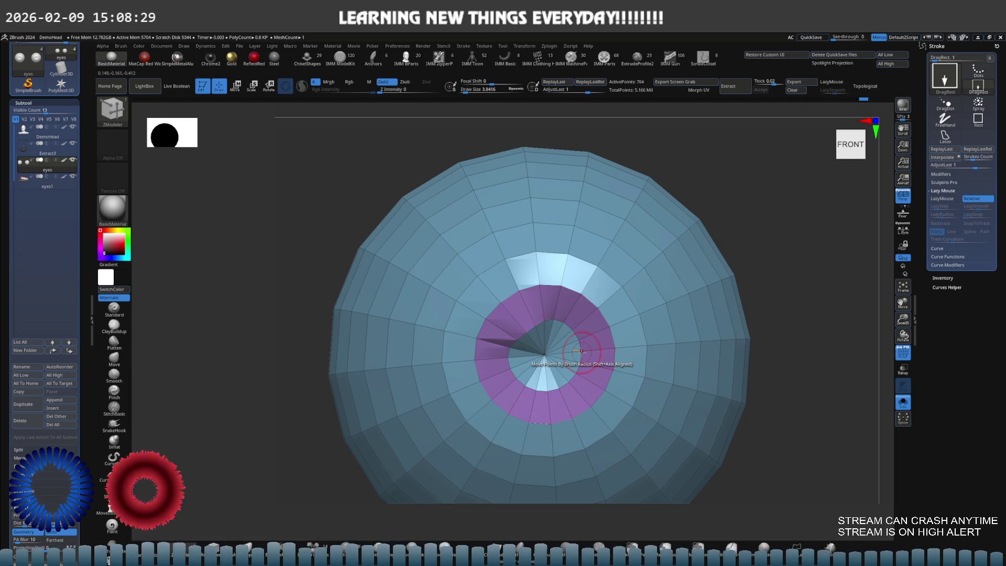
click(628, 311)
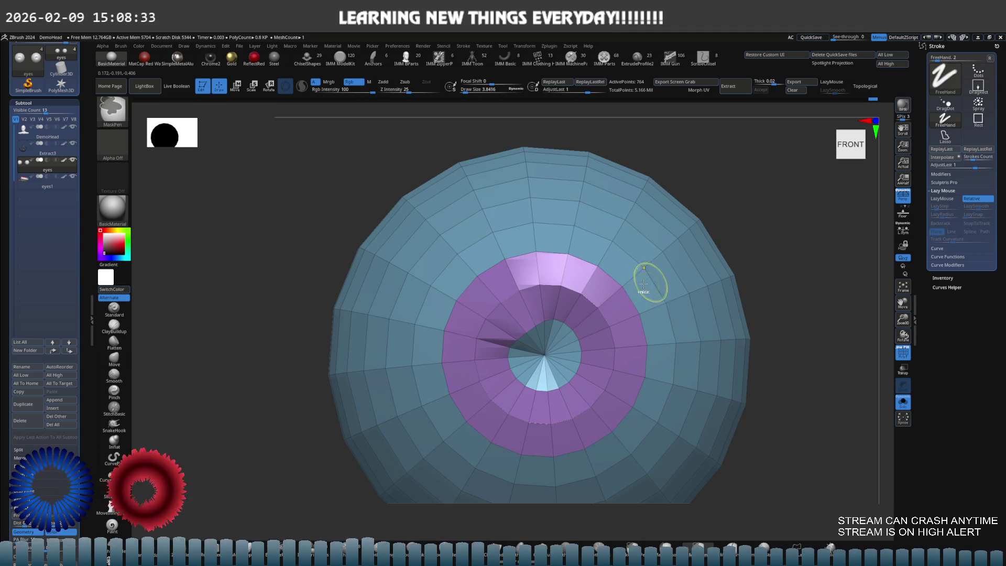
right_drag(650, 283, 639, 282)
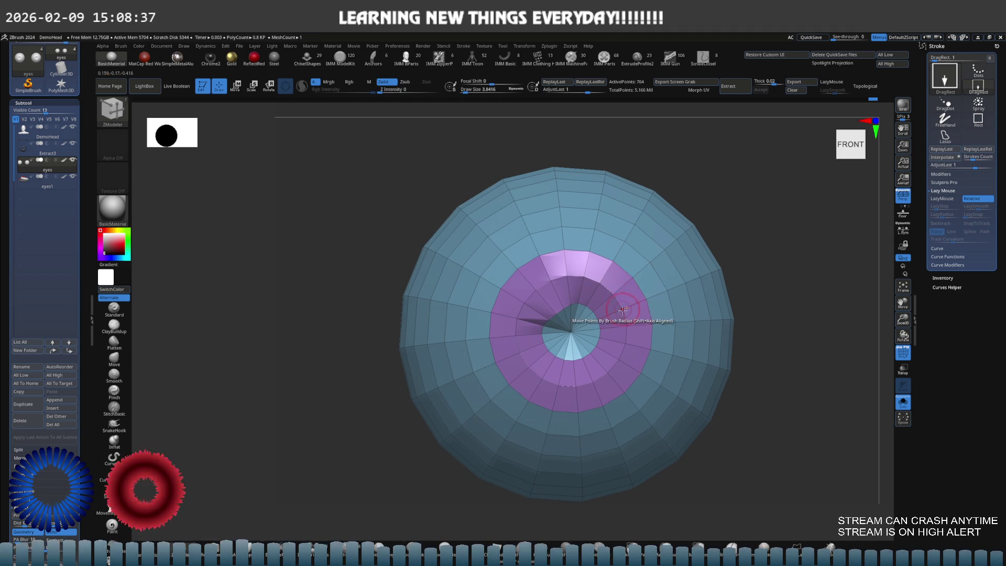
key(d)
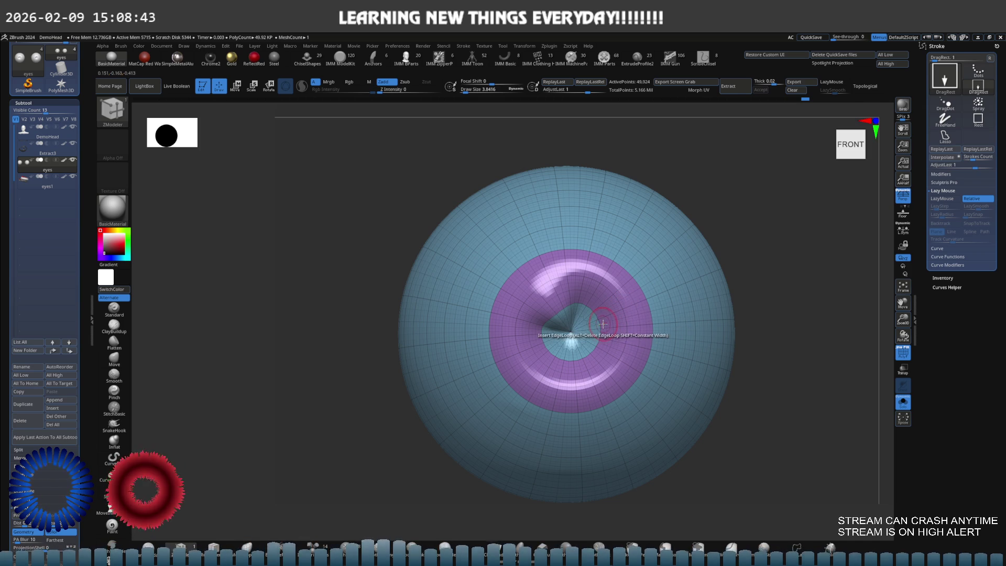
ctrl+shift+click(618, 319)
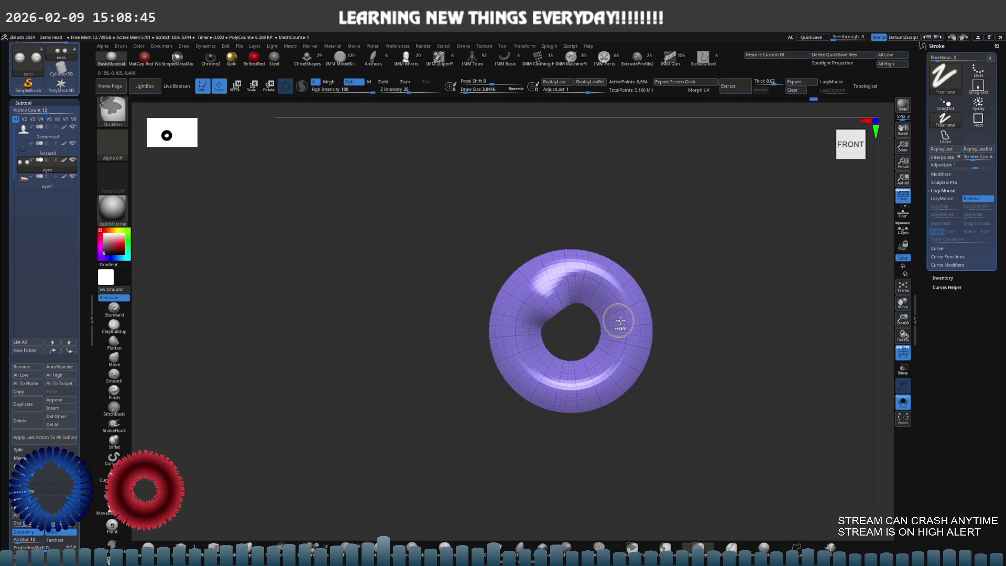
- Zoom in on the ring, drop to subdivision level 1 and try polyloop and point-move edits
ctrl+shift+click(705, 314)
mouse_move(705, 314)
ctrl+right_down()
mouse_move(637, 301)
mouse_move(558, 353)
ctrl+right_up()
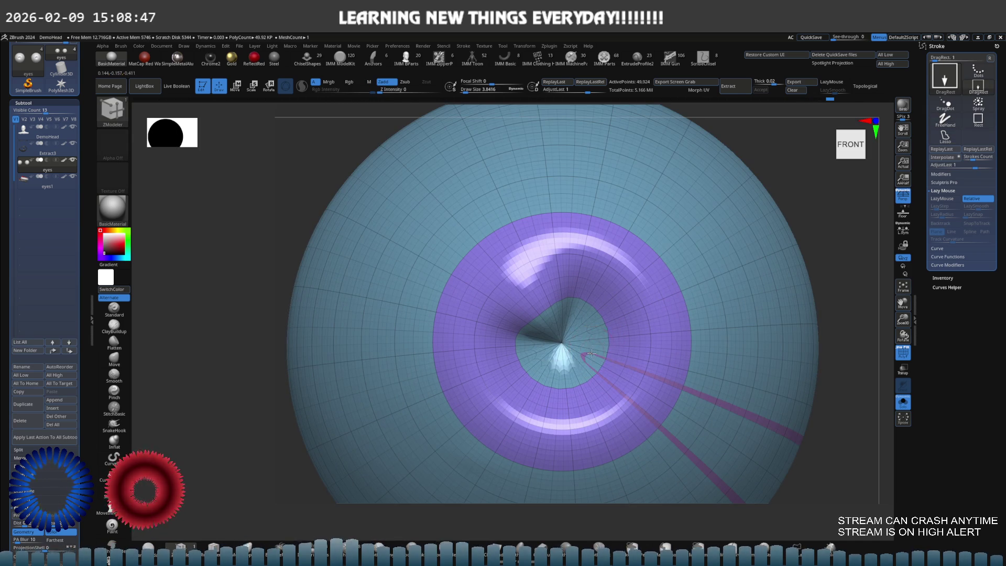
click(587, 350)
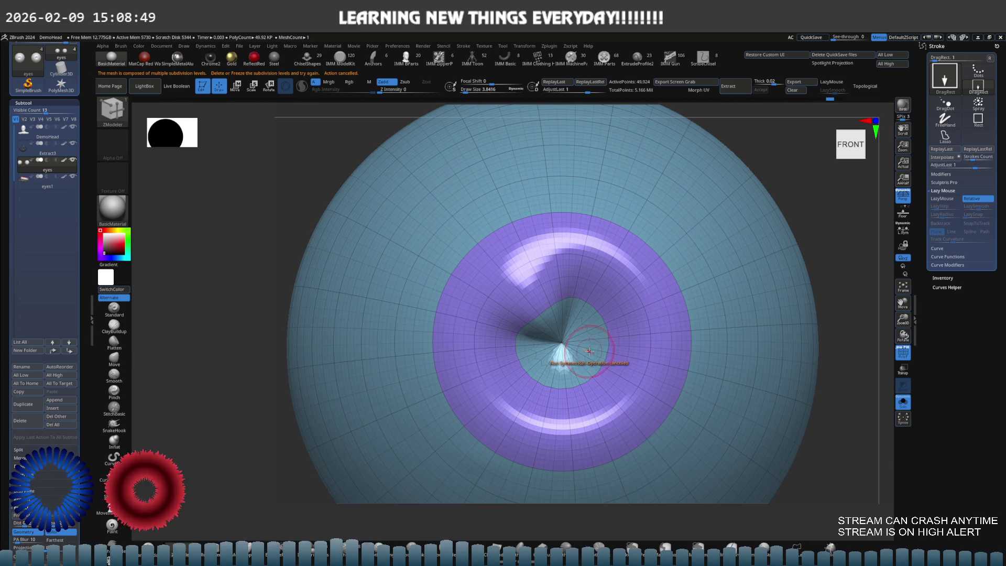
scroll(587, 350, up, 3)
key(shift+d)
key(shift+d)
key(shift+d)
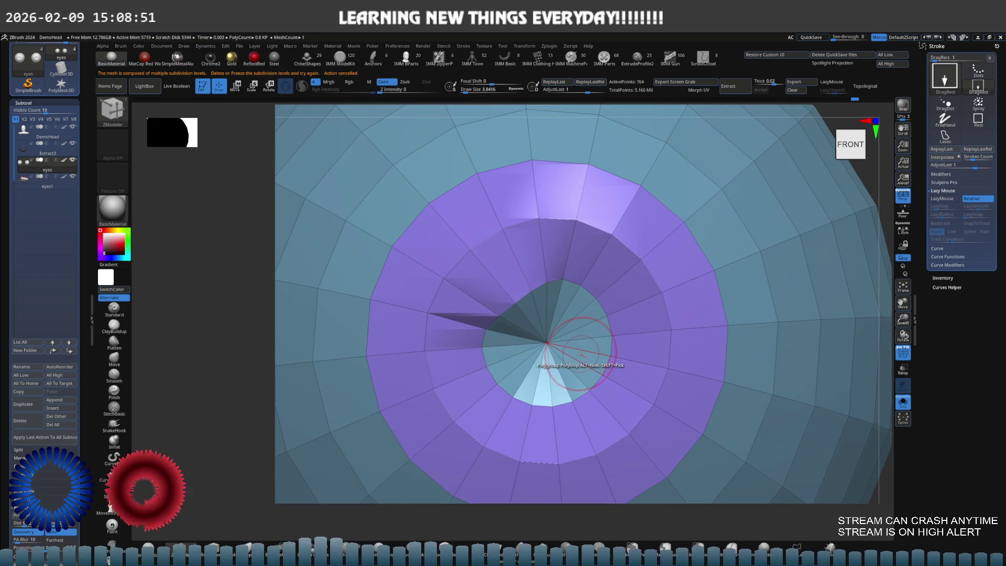
click(581, 354)
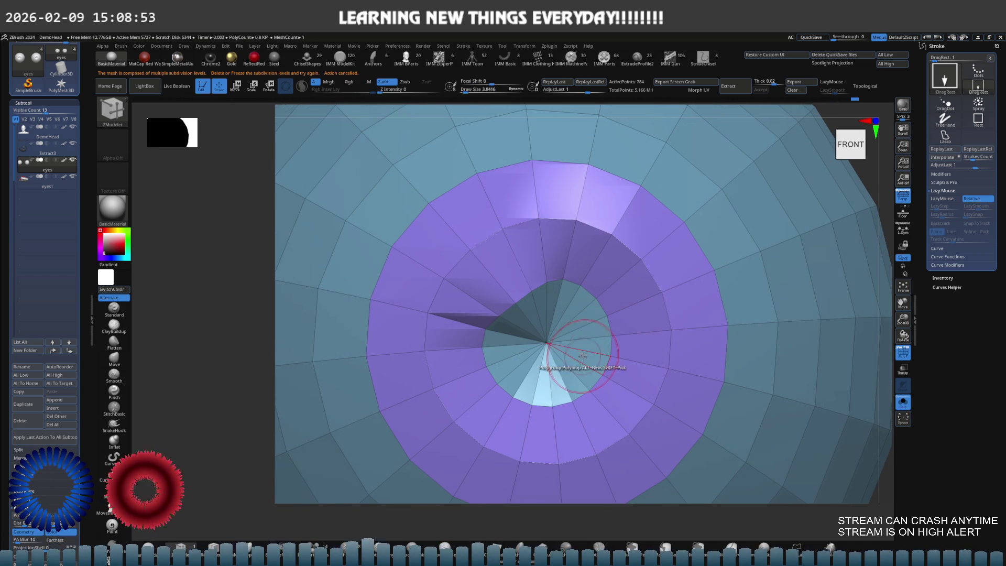
key(space)
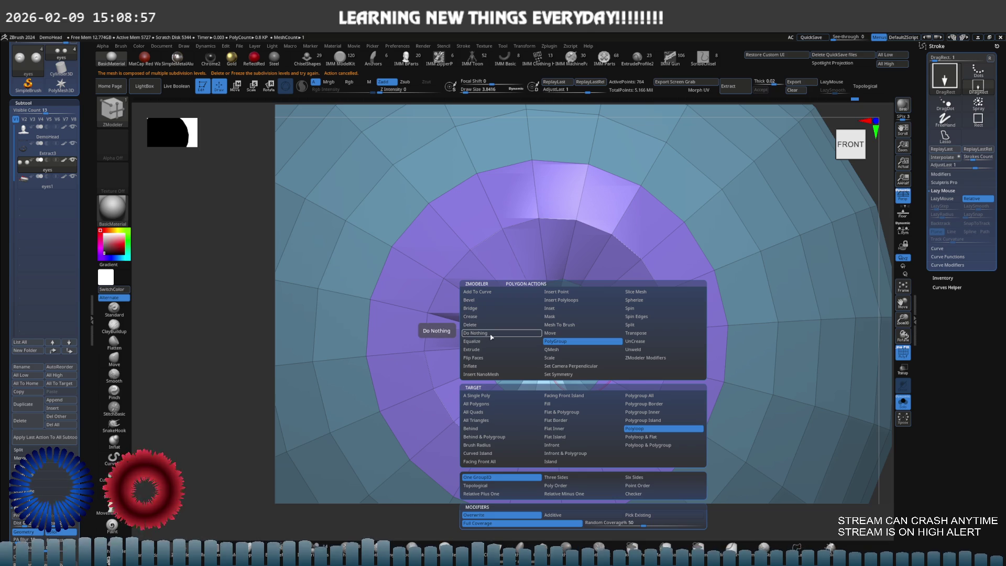
key(space)
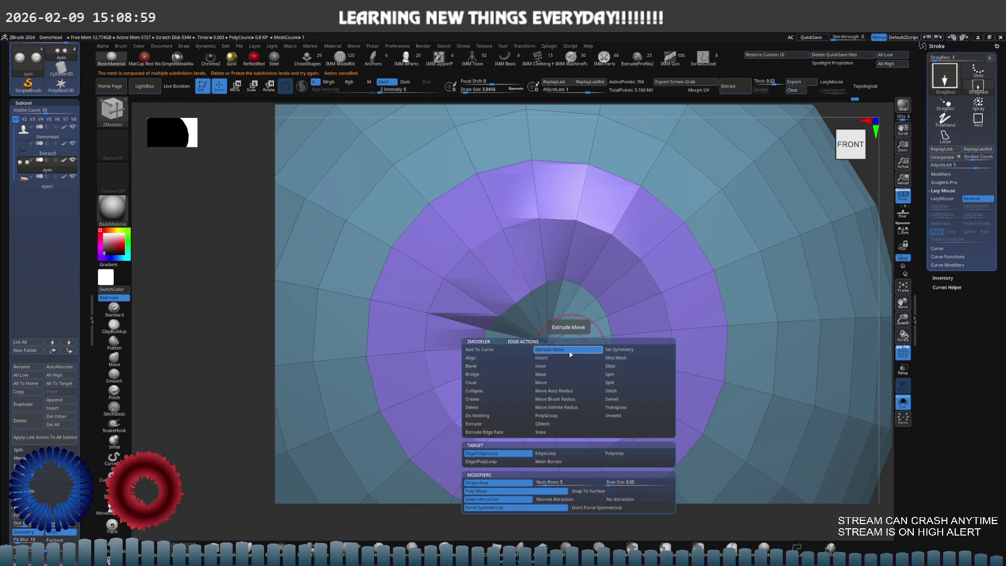
click(555, 399)
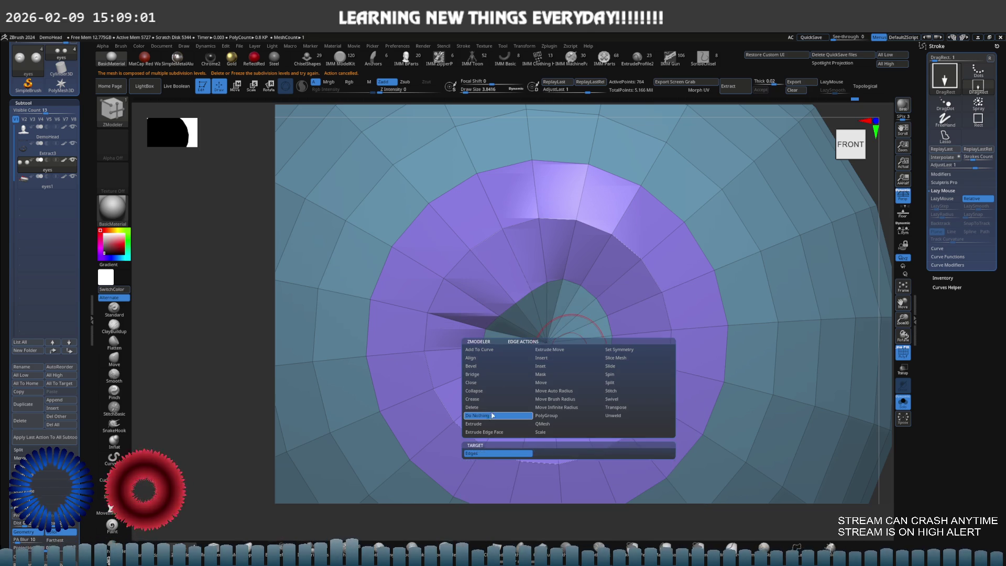
drag(569, 376, 576, 365)
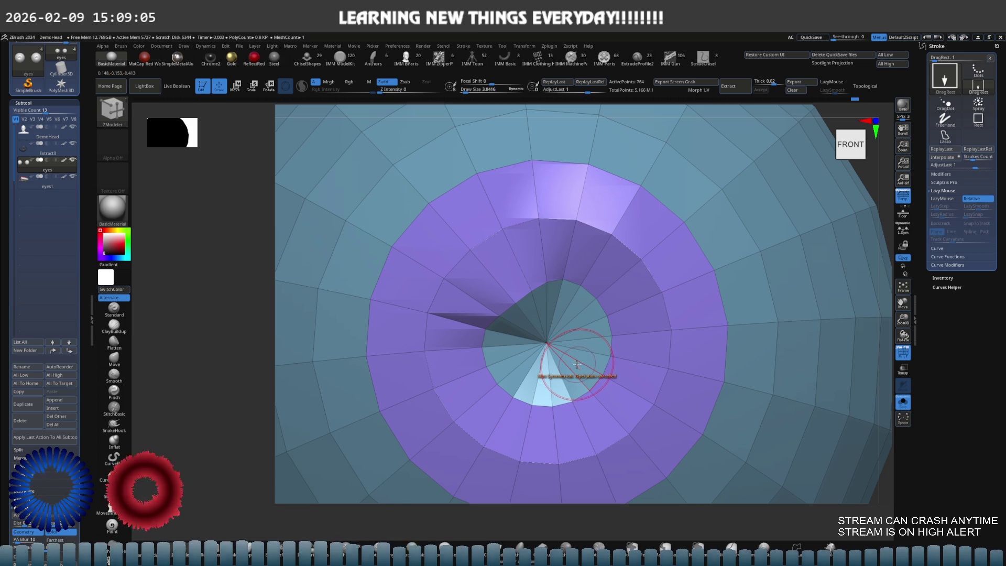
key(ctrl+minus)
key(ctrl+minus)
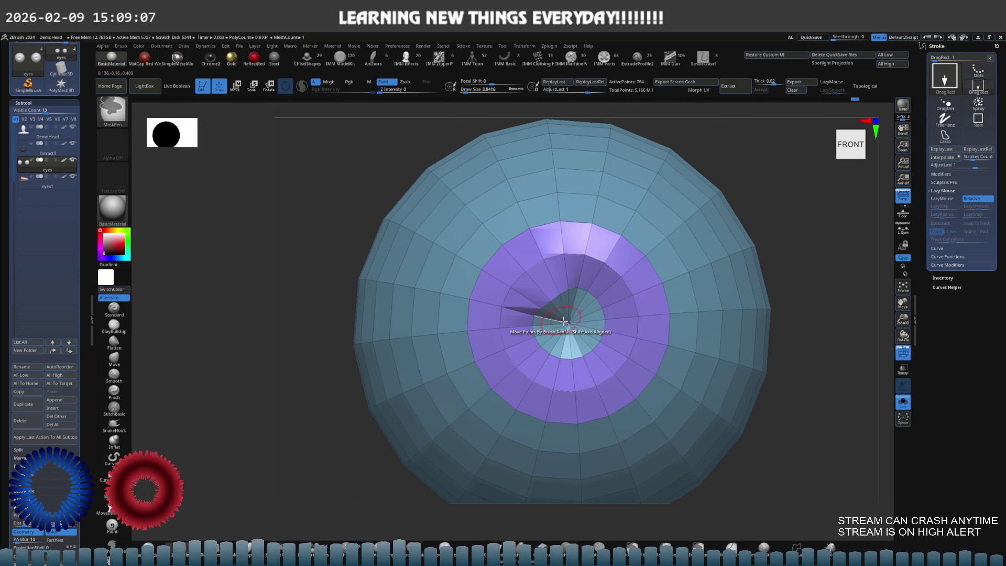
- Hide the purple ring, lasso-isolate the inner cone, polygroup it with Ctrl+W and unhide all
ctrl+shift+click(623, 314)
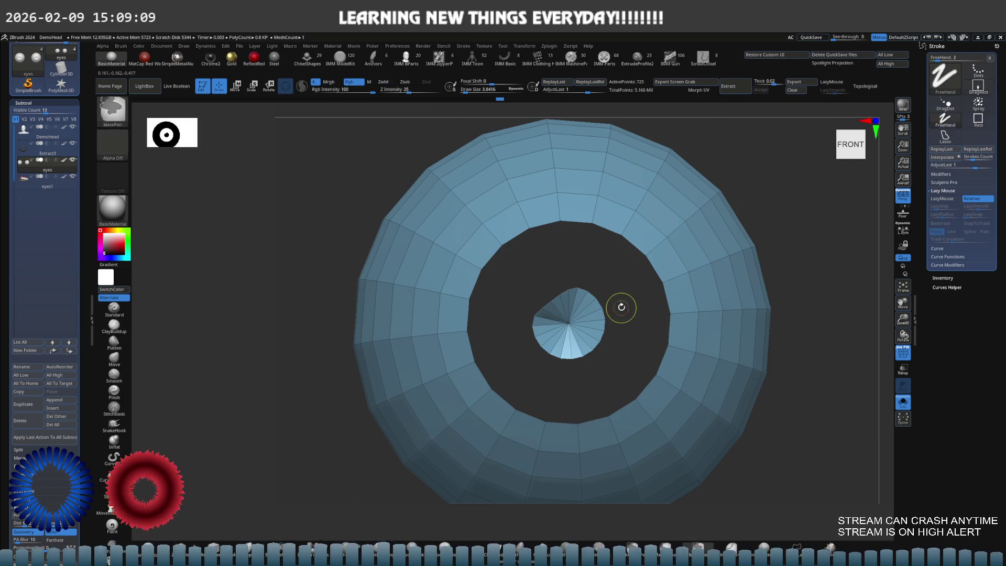
mouse_move(623, 286)
ctrl+shift+mouse_down()
mouse_move(506, 325)
mouse_move(626, 369)
mouse_move(622, 355)
ctrl+shift+mouse_up()
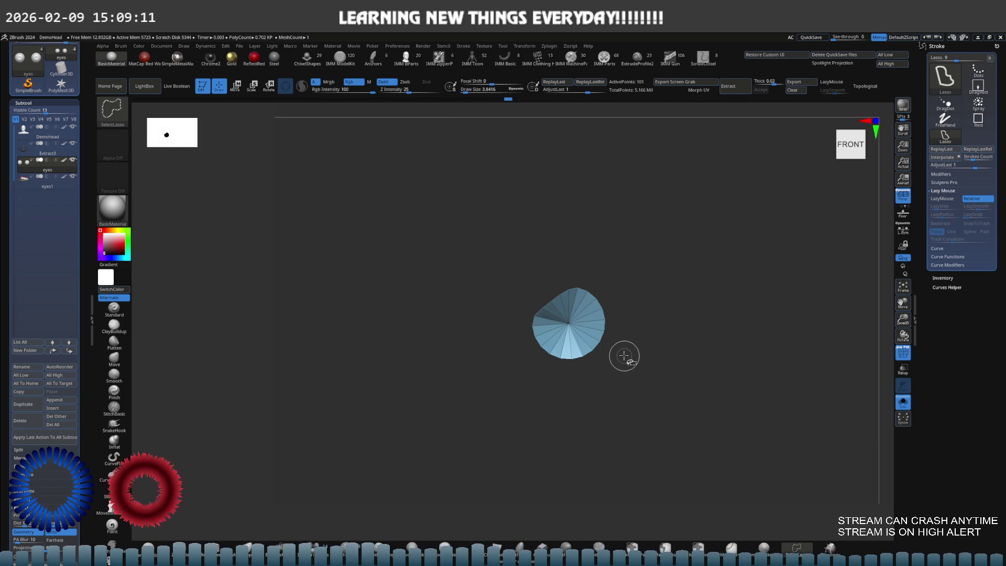
key(ctrl+w)
ctrl+shift+click(658, 332)
- Isolate the iris ring, turn off PolyF and fill it with near-black colour 14, 14, 14
key(b)
key(z)
key(m)
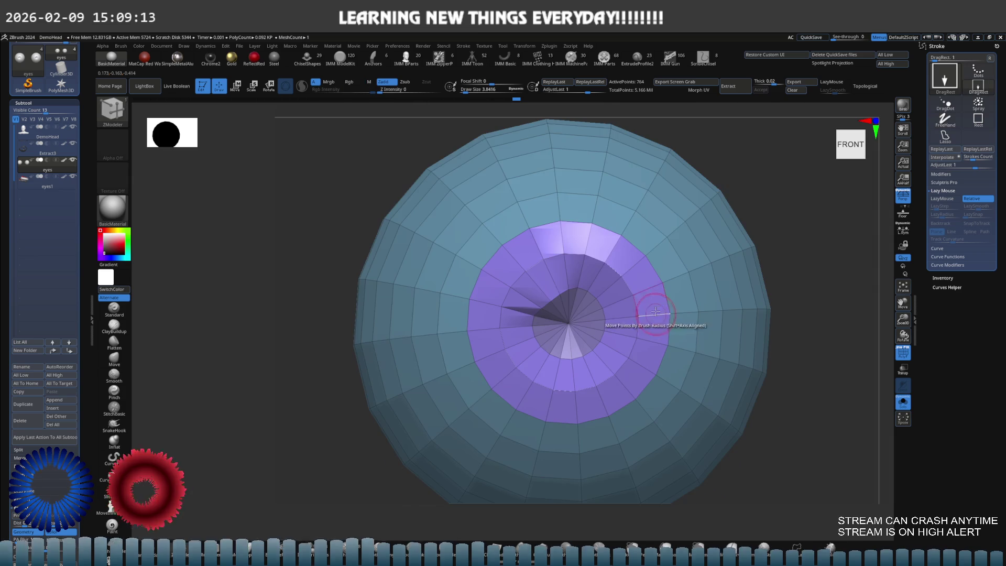
shift+right_drag(649, 293, 651, 304)
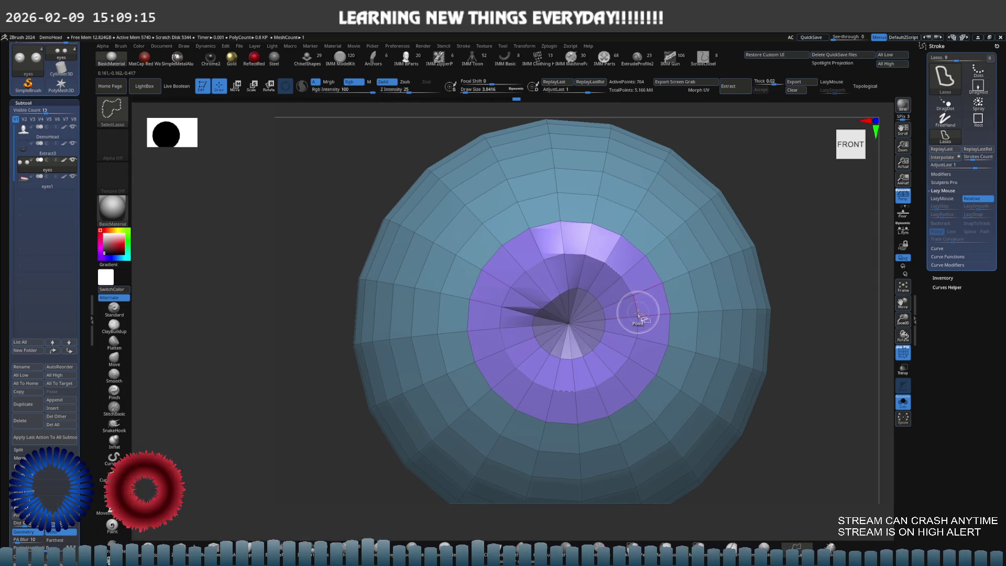
ctrl+shift+click(637, 313)
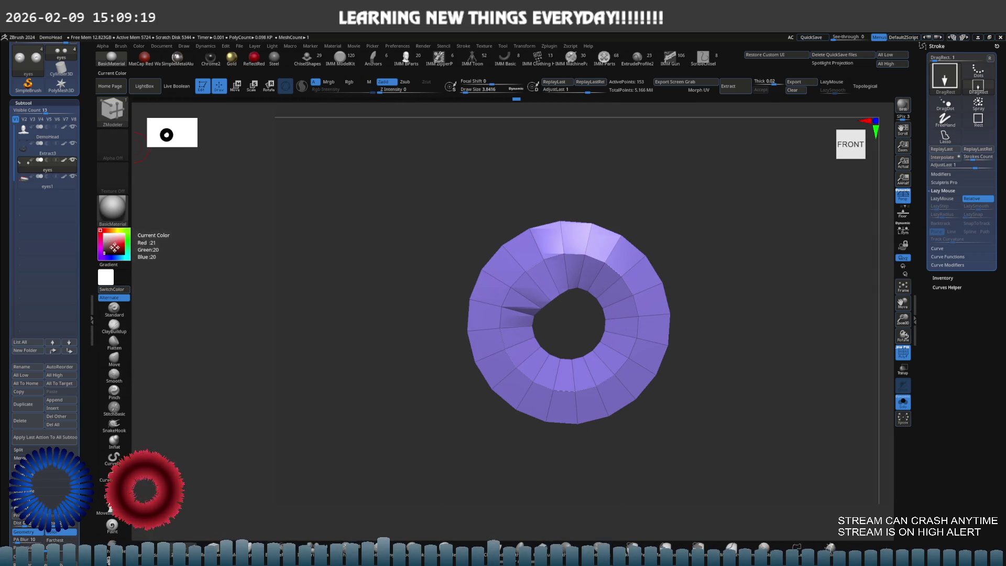
key(shift+f)
drag(138, 240, 209, 166)
click(348, 82)
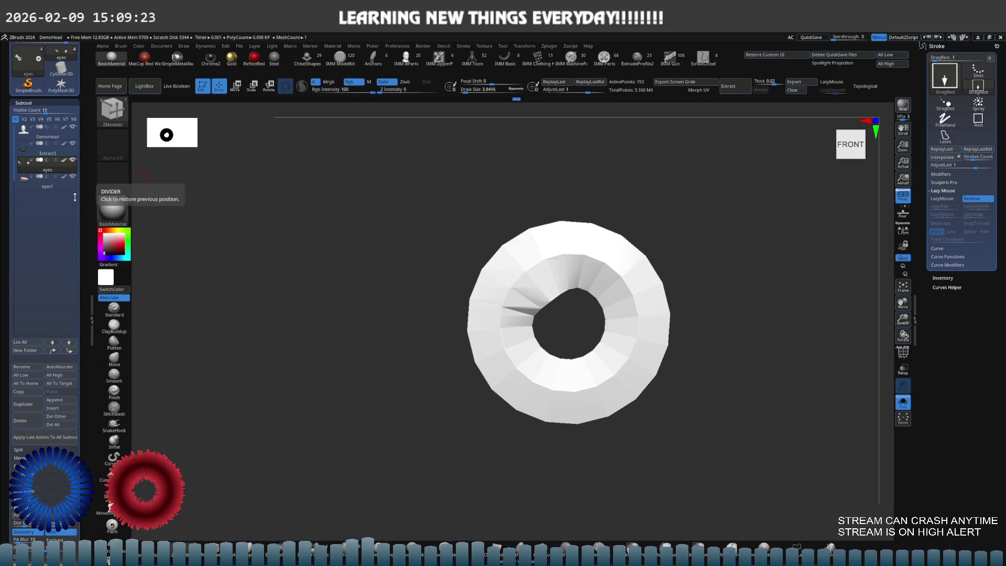
mouse_move(67, 166)
click(103, 252)
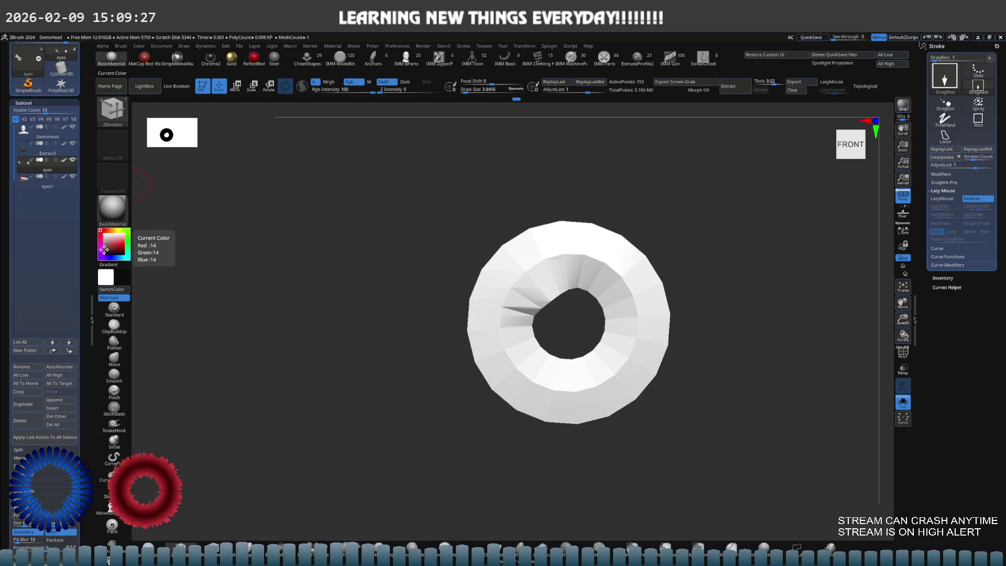
key(ctrl+f)
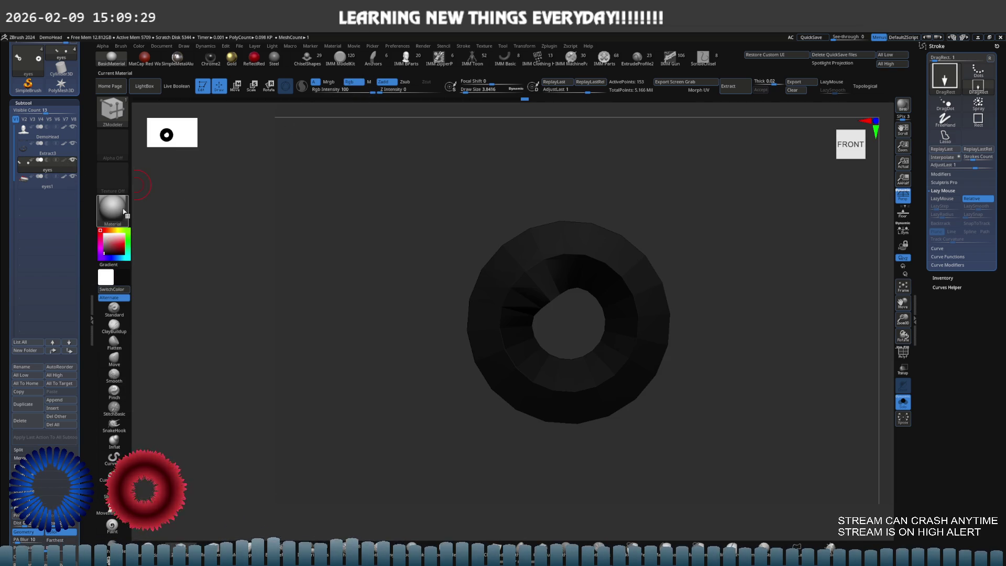
- Fill the ring via Color > FillObject in Rgb-only mode, then show the whole eye
mouse_move(498, 253)
mouse_down()
mouse_move(496, 222)
mouse_move(507, 242)
mouse_move(516, 210)
mouse_up()
click(371, 82)
click(363, 83)
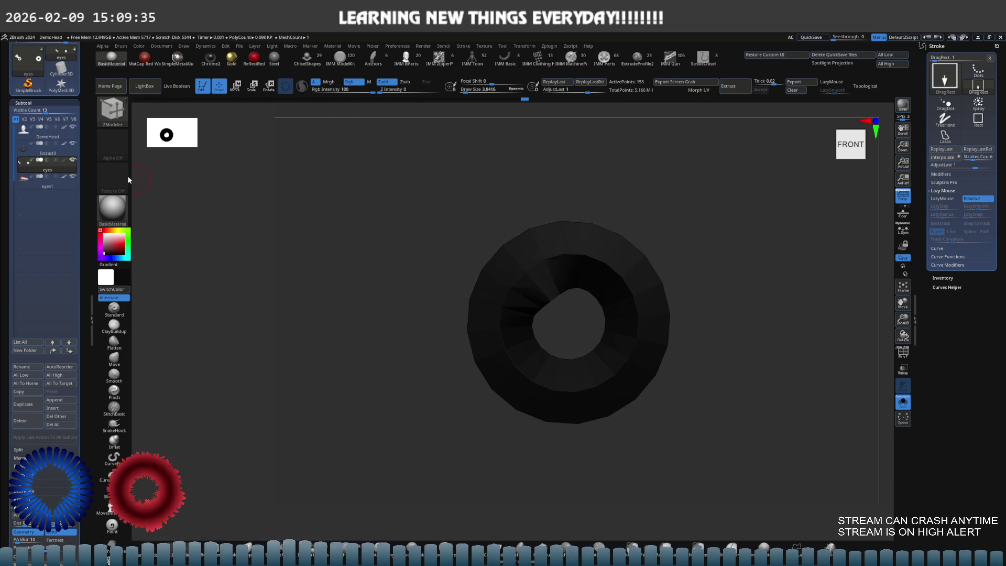
click(145, 47)
click(156, 197)
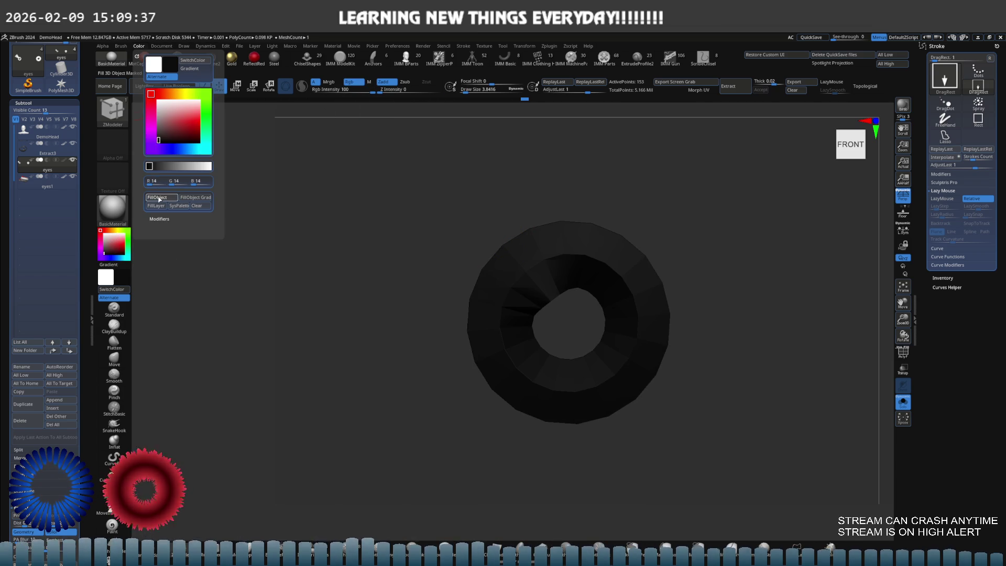
mouse_move(512, 203)
mouse_down()
mouse_move(529, 202)
mouse_move(514, 184)
mouse_move(514, 202)
mouse_up()
ctrl+shift+click(678, 231)
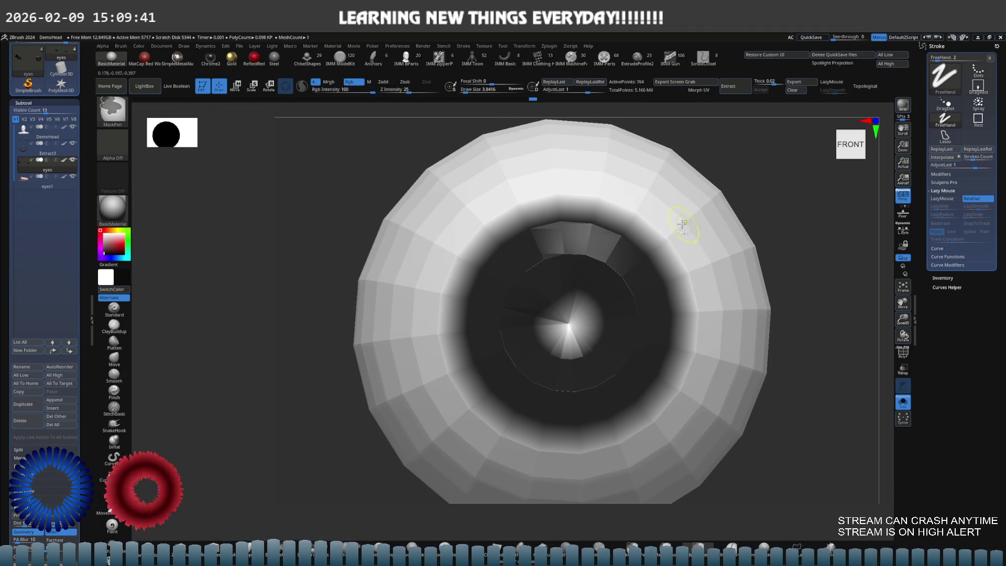
- Show all the hidden head parts again around the eyes
scroll(766, 247, down, 5)
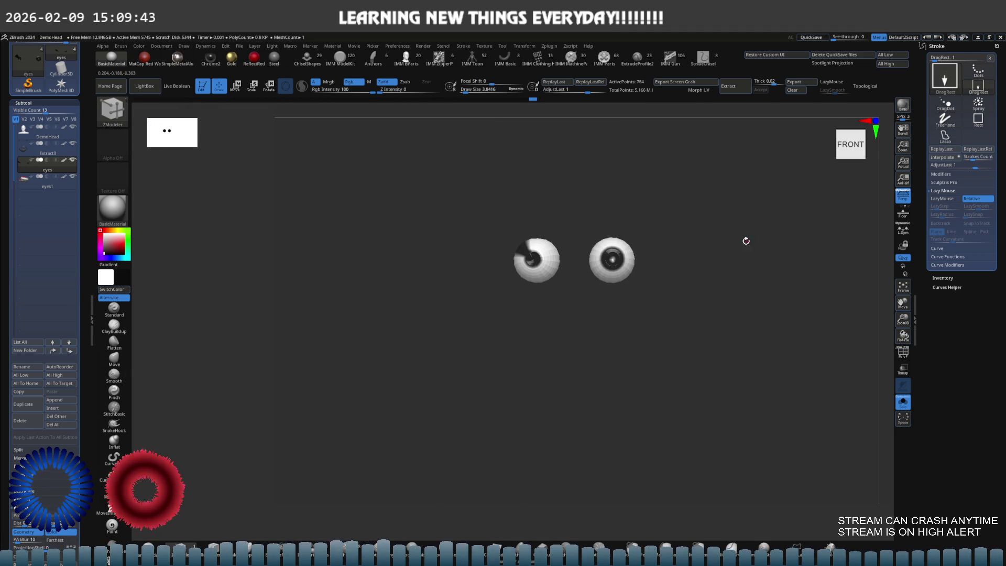
scroll(705, 228, up, 4)
key(ctrl+shift)
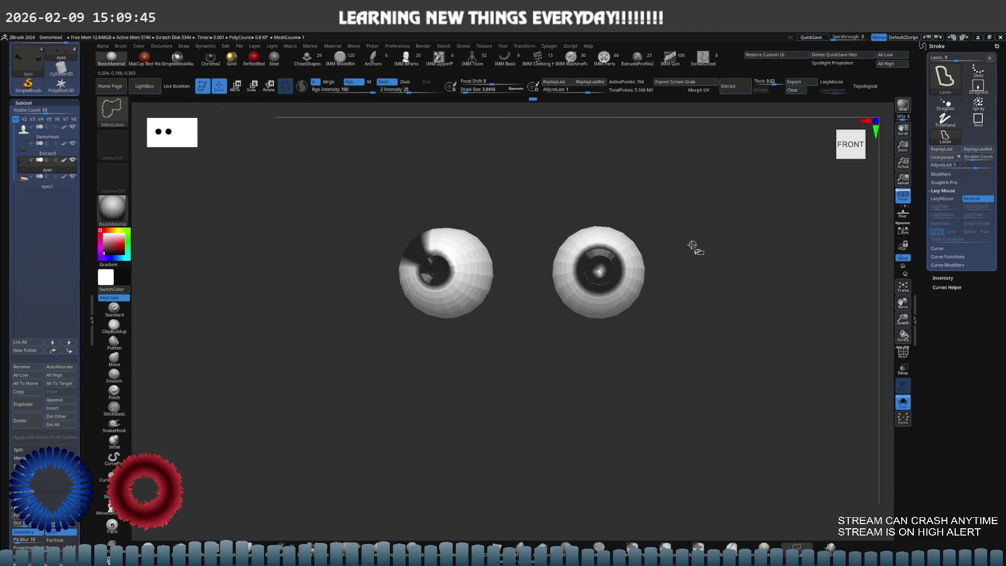
scroll(709, 242, up, 3)
scroll(652, 240, down, 2)
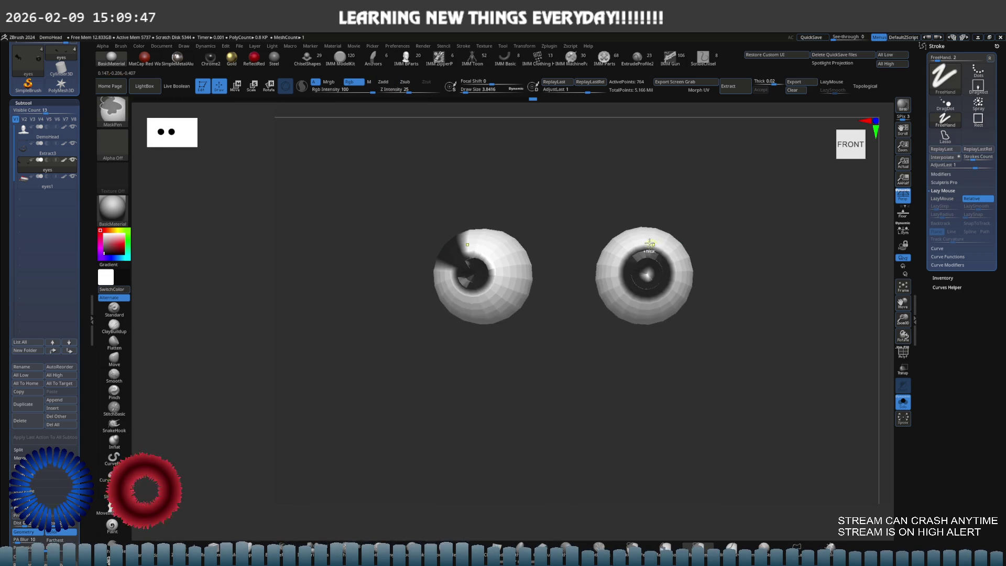
scroll(707, 240, up, 2)
ctrl+shift+click(711, 238)
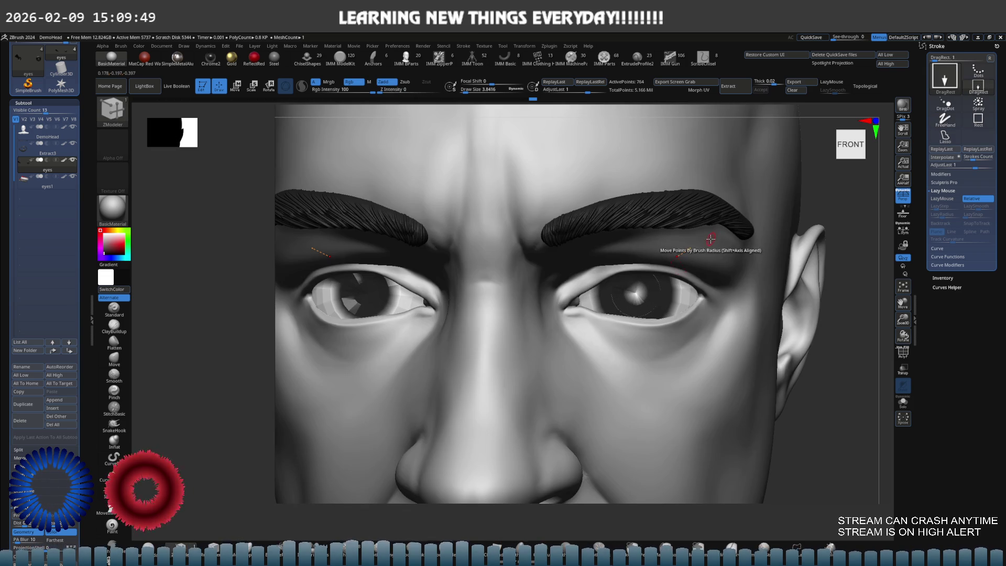
- Raise the eyes' subdivision level and orbit the head to check it from the side
key(d)
key(d)
key(d)
scroll(709, 238, down, 5)
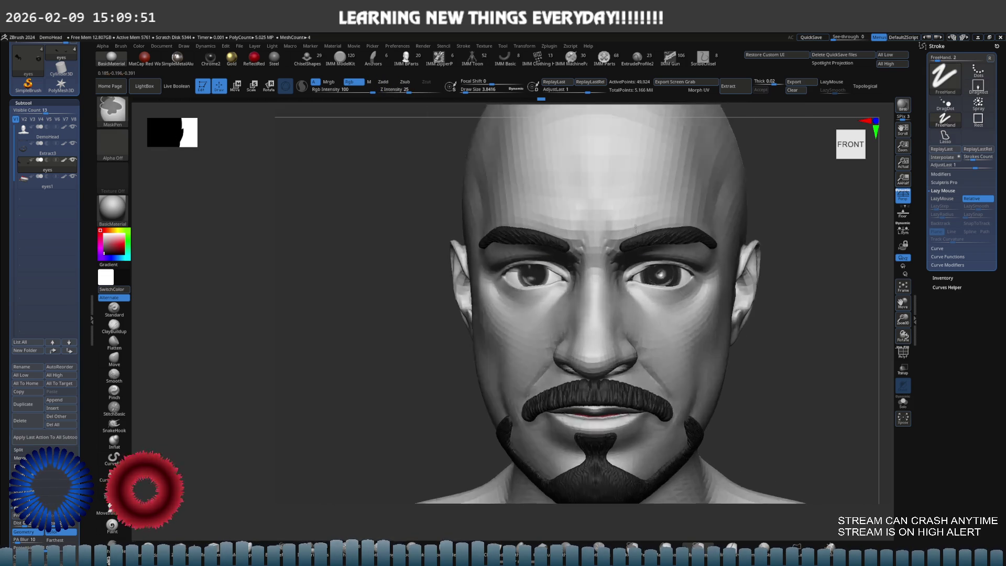
mouse_move(600, 239)
right_down()
mouse_move(644, 246)
mouse_move(663, 233)
right_up()
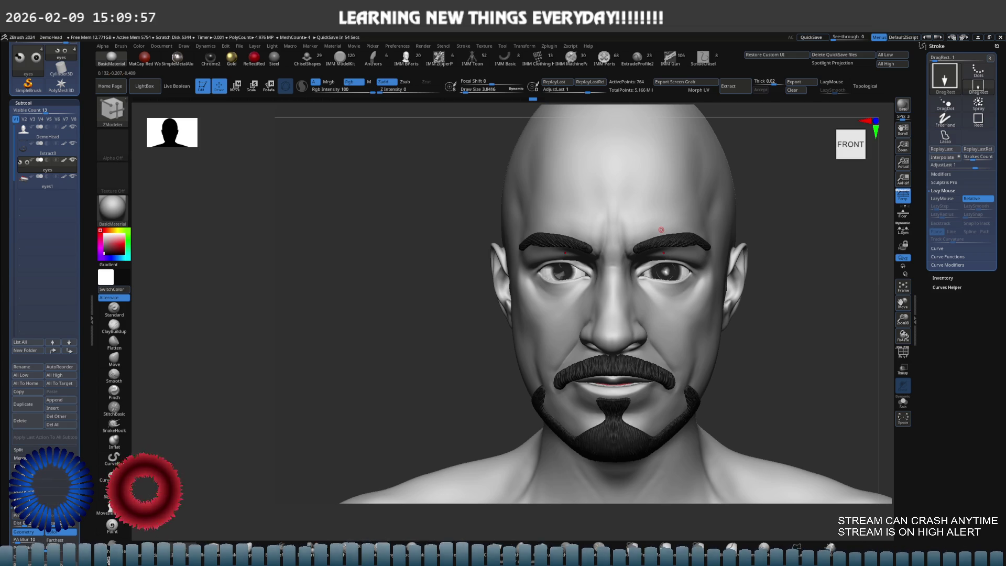
scroll(699, 235, up, 2)
scroll(698, 235, up, 5)
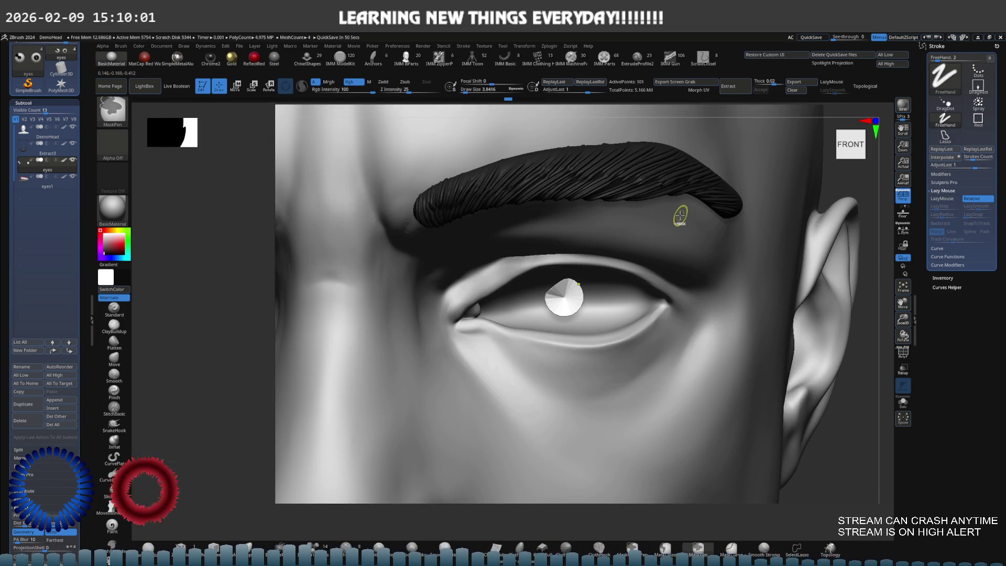
key(ctrl+d)
key(ctrl+d)
key(ctrl+d)
- Solo and frame the eyeball with PolyF on, drop to SDiv 1, and keep only the purple ring visible
key(ctrl+z)
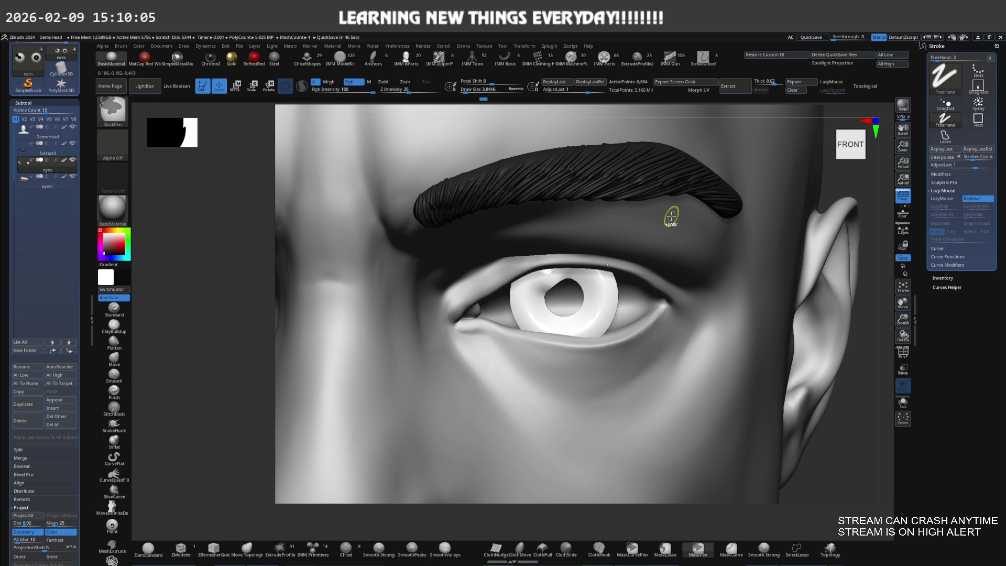
key(ctrl+shift+z)
key(b)
key(z)
key(m)
key(ctrl+shift+s)
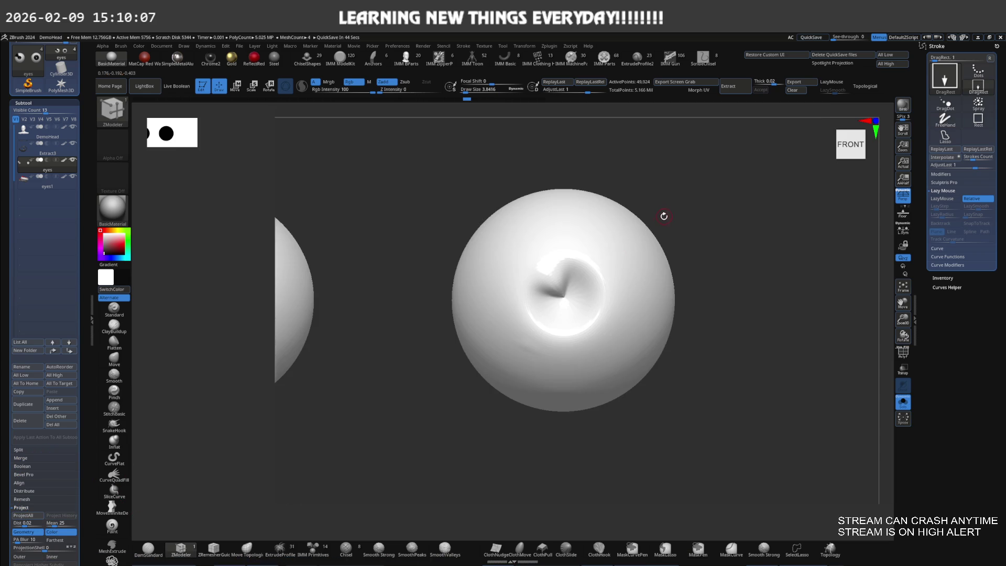
key(f)
key(shift+f)
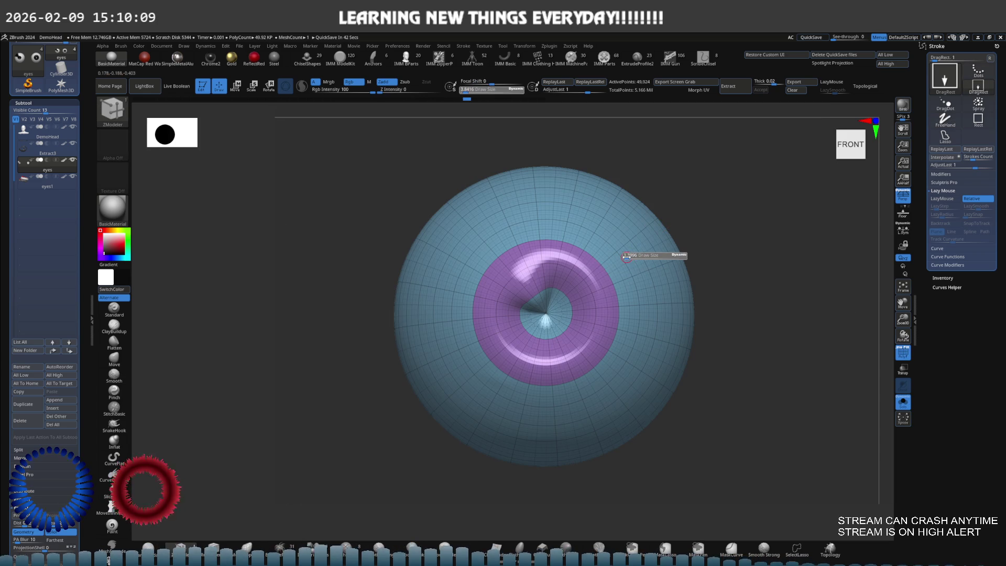
key(shift+d)
key(shift+d)
key(shift+d)
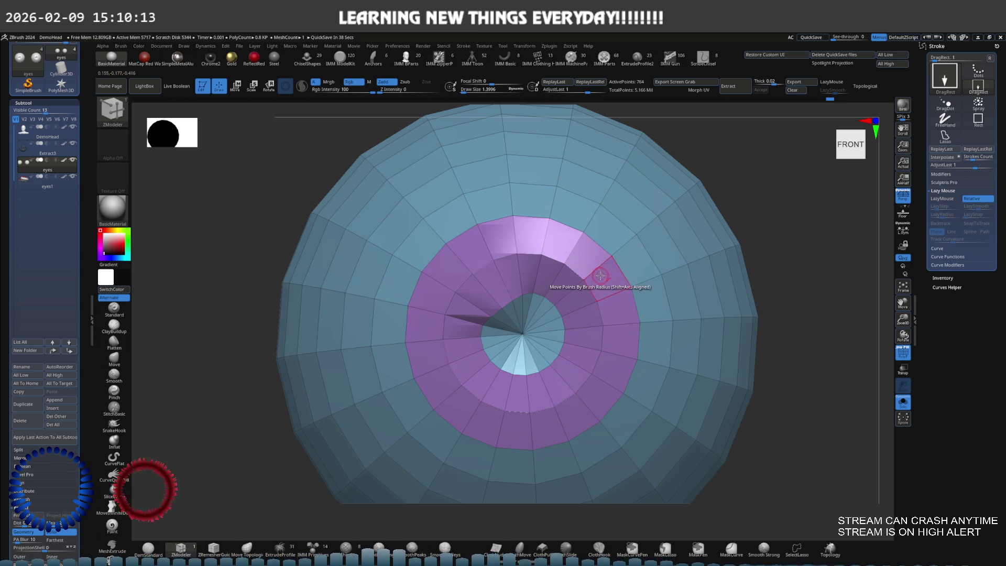
key(space)
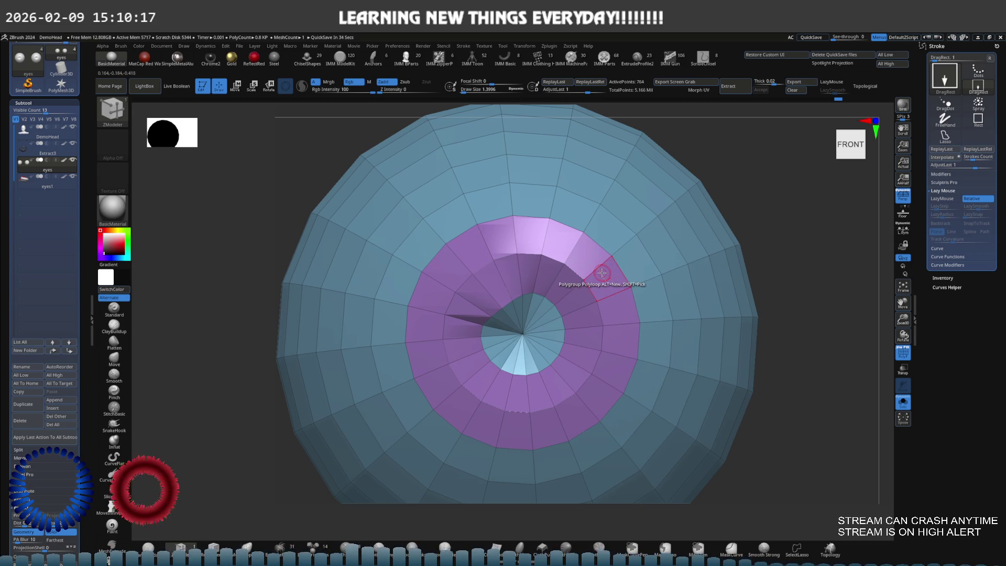
ctrl+shift+click(597, 276)
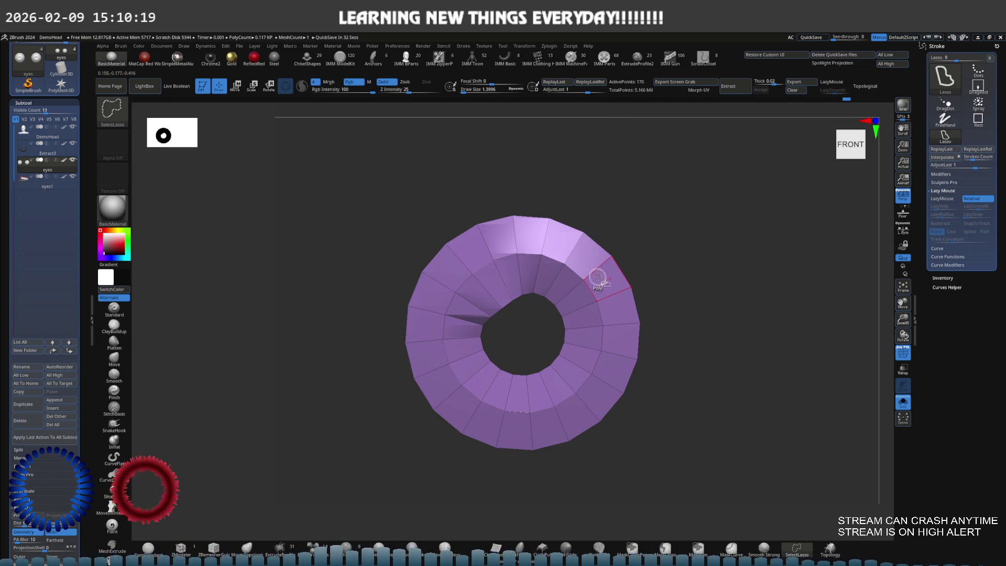
- Lasso-hide the upper and lower inner faces of the iris ring
mouse_move(553, 273)
ctrl+shift+mouse_down()
mouse_move(455, 322)
mouse_move(539, 396)
mouse_move(583, 310)
mouse_move(519, 367)
mouse_move(534, 366)
ctrl+shift+mouse_up()
key(ctrl+z)
mouse_move(553, 333)
ctrl+alt+shift+mouse_down()
mouse_move(539, 273)
mouse_move(519, 342)
ctrl+alt+shift+mouse_up()
mouse_move(489, 311)
ctrl+alt+shift+mouse_down()
mouse_move(545, 348)
mouse_move(525, 378)
mouse_move(503, 359)
mouse_move(553, 358)
ctrl+alt+shift+mouse_up()
ctrl+shift+click(539, 362)
key(ctrl+z)
- Unhide the eyeball and isolate only the inner dark purple ring polygroup
ctrl+shift+click(669, 261)
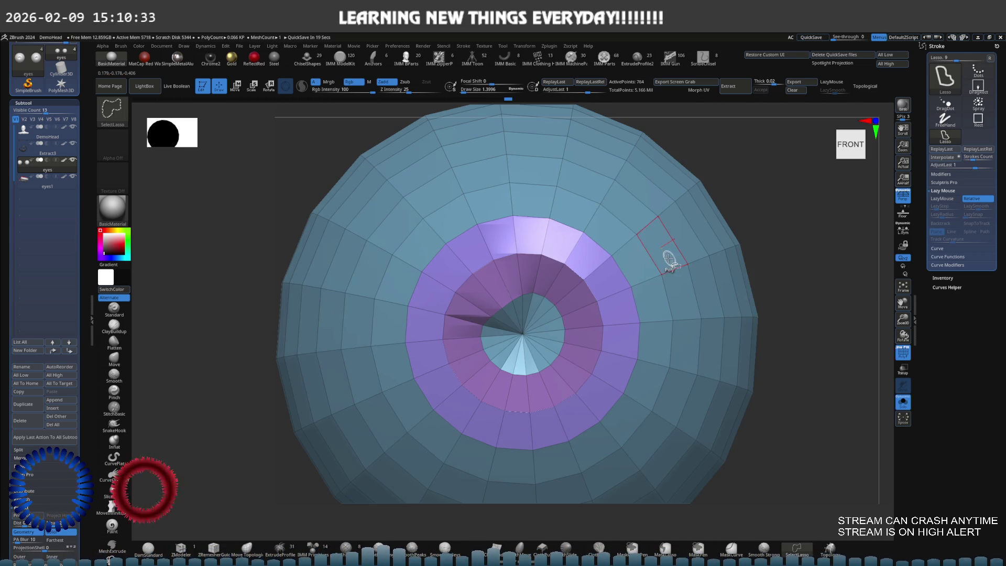
key(b)
key(z)
key(m)
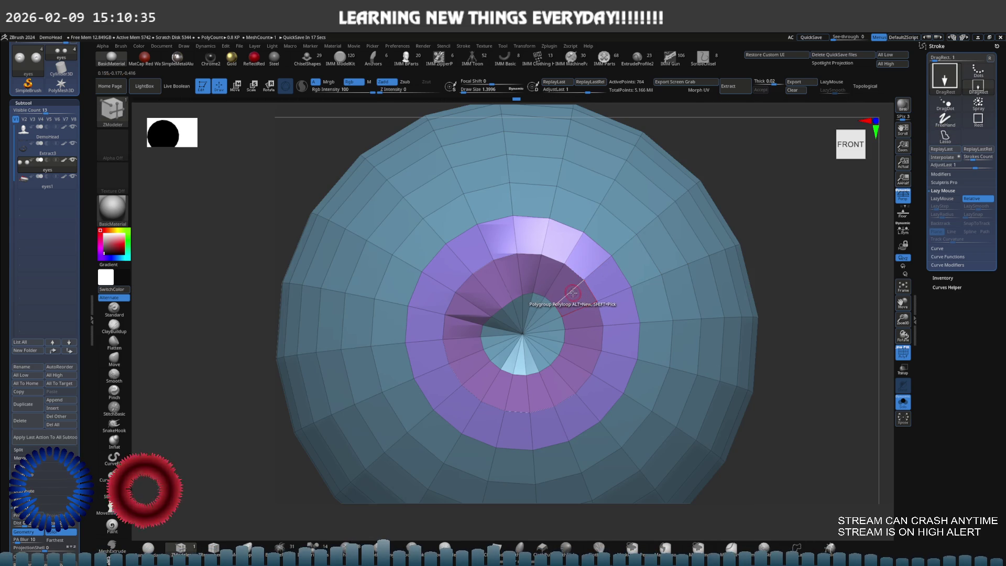
key(ctrl)
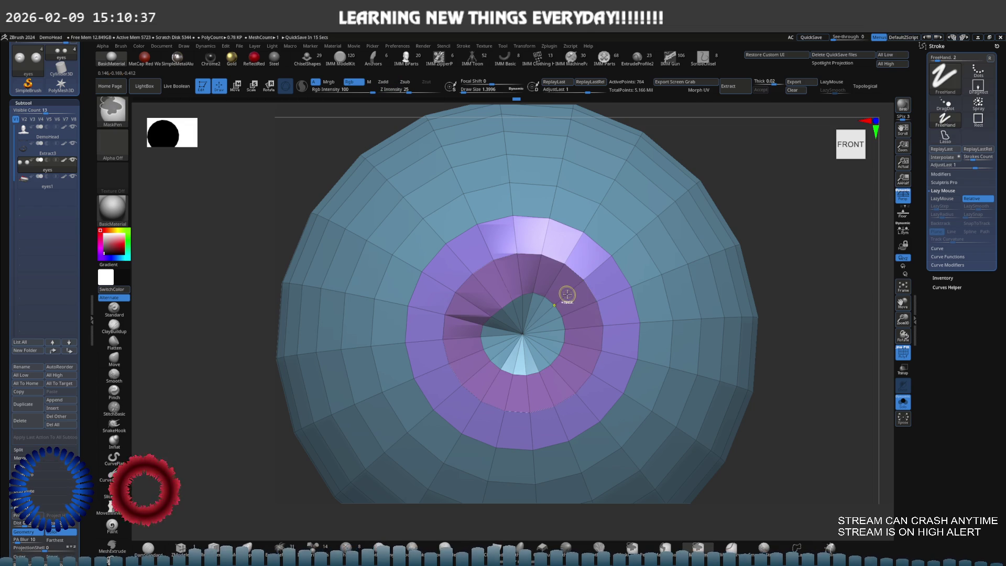
key(ctrl+shift)
ctrl+shift+click(569, 292)
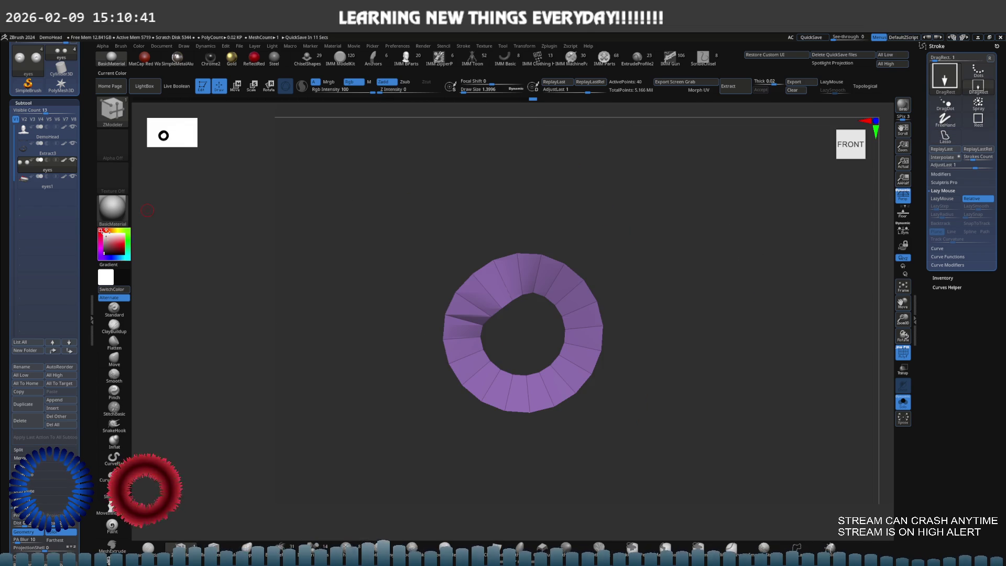
- Select the eyes subtool, close Projection Master, open the Color palette and frame the full eyeball
click(70, 169)
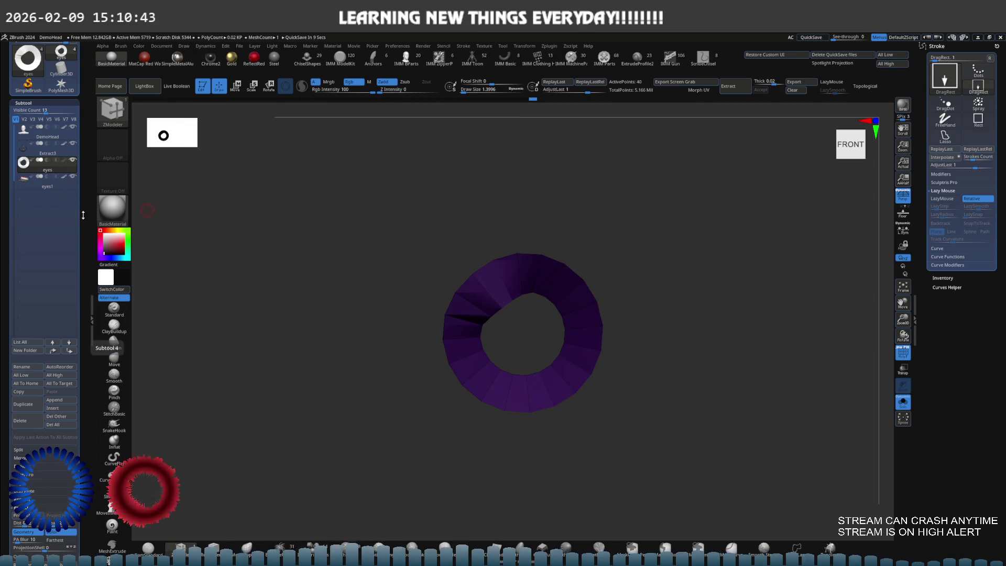
key(g)
key(Escape)
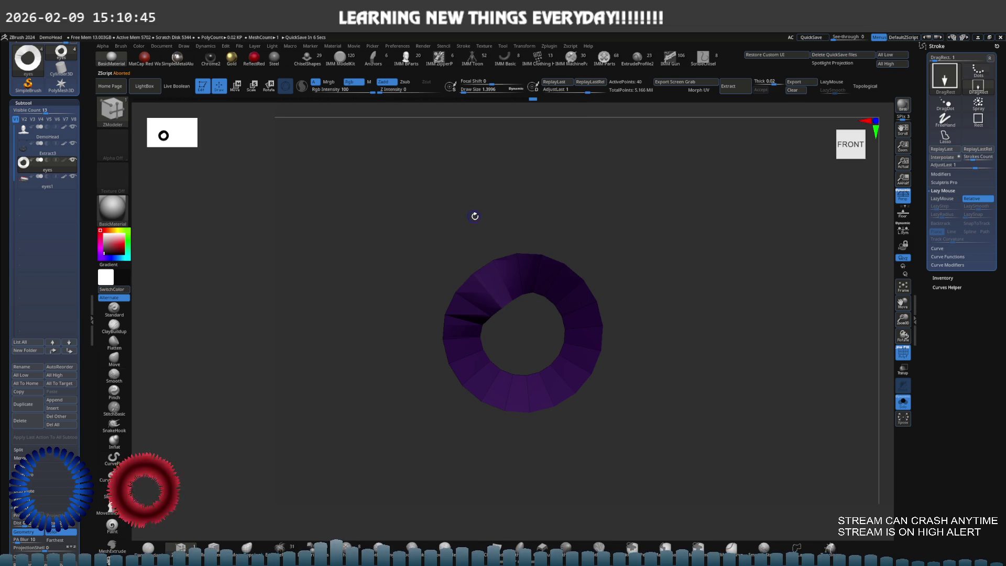
drag(477, 218, 409, 159)
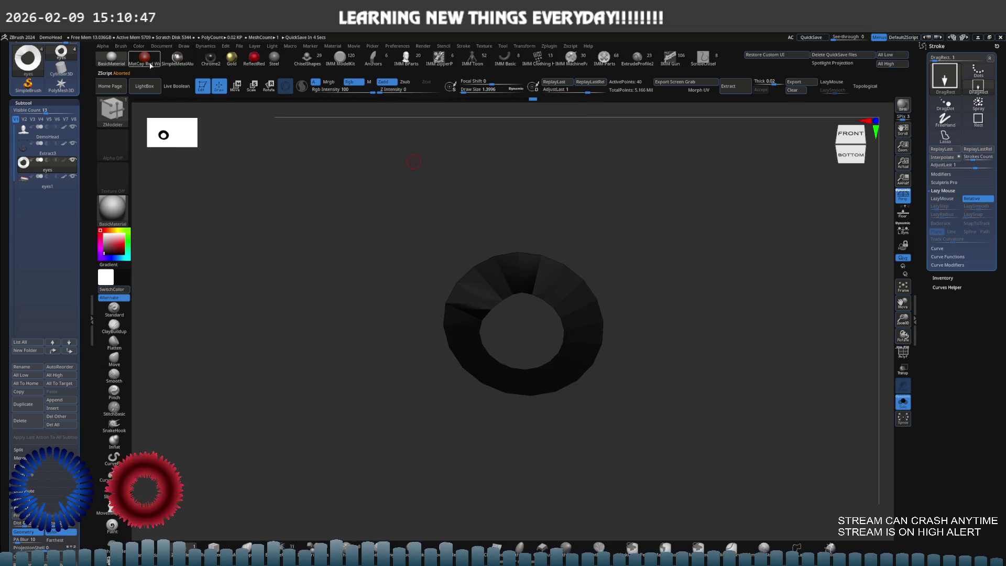
click(142, 46)
shift+drag(449, 231, 641, 260)
key(f)
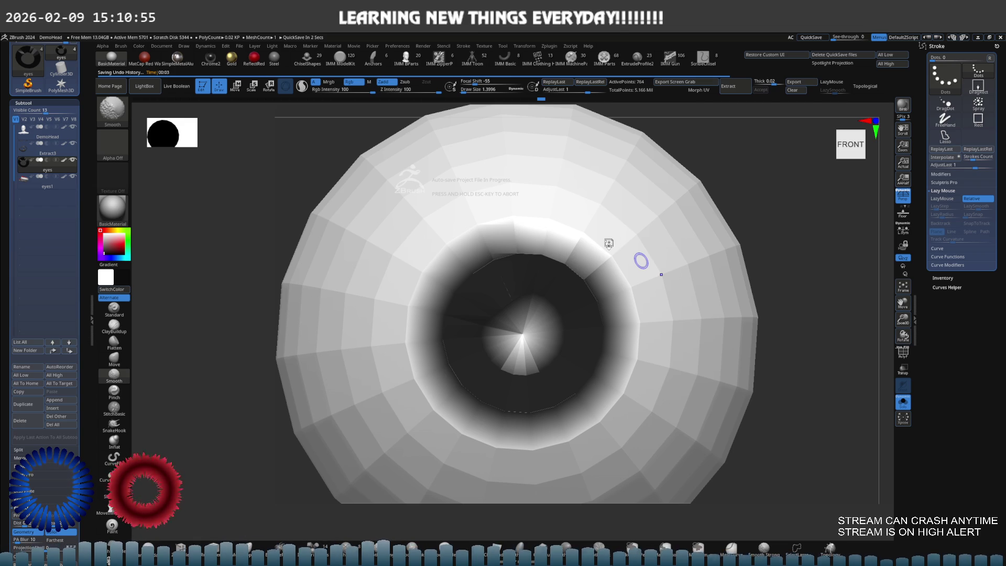
- Subdivide the eyeball three times and switch to the Move brush
key(ctrl+d)
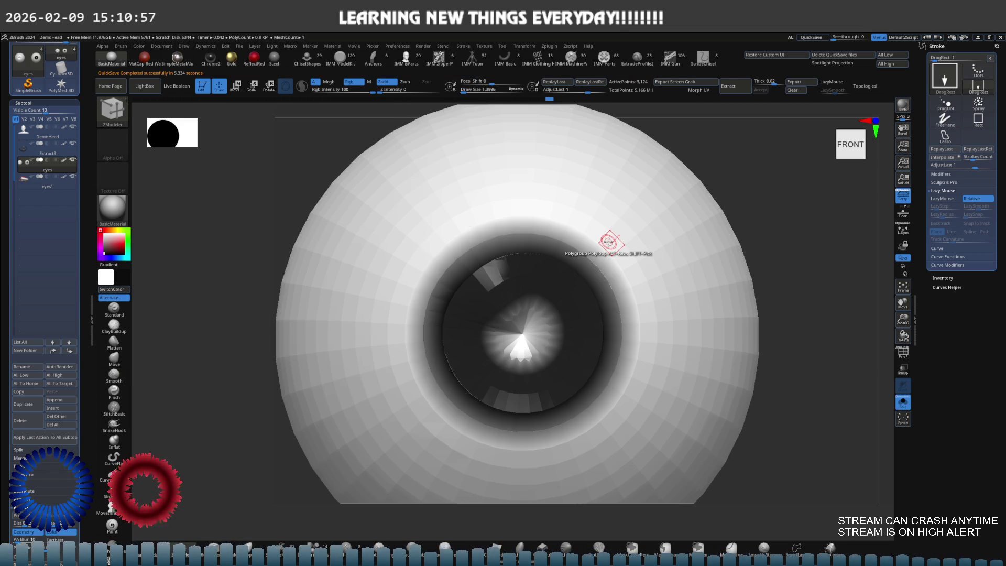
key(ctrl+d)
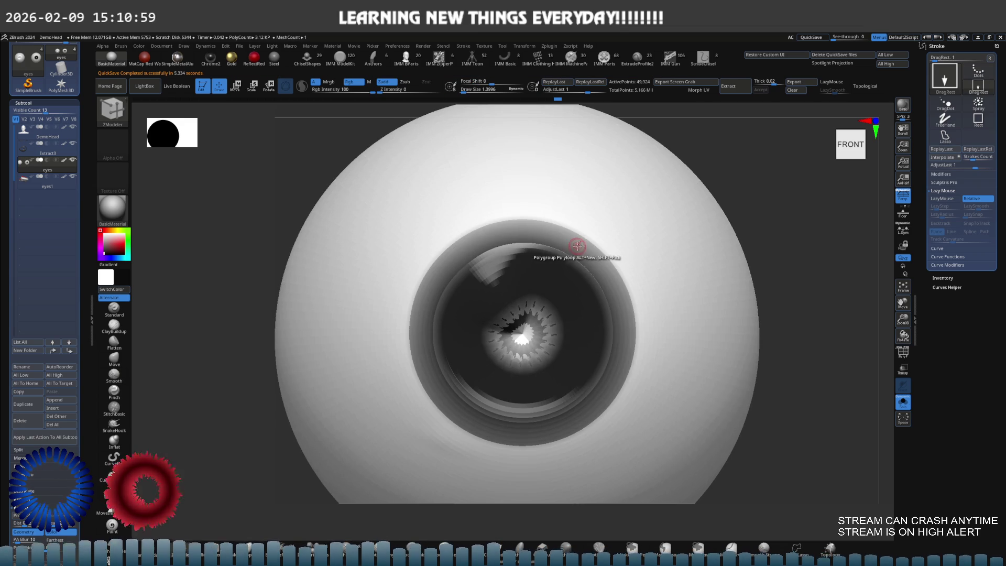
key(ctrl+d)
key(b)
key(m)
key(v)
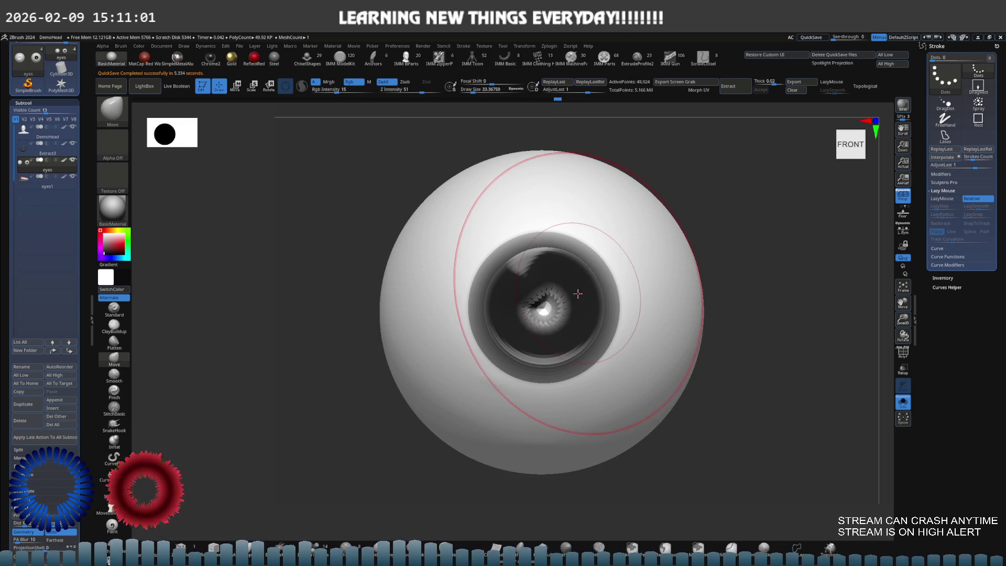
- Snap the eye to a straight front view, set brush size about 7, and zoom in
mouse_move(579, 288)
right_down()
mouse_move(588, 276)
mouse_move(581, 292)
right_up()
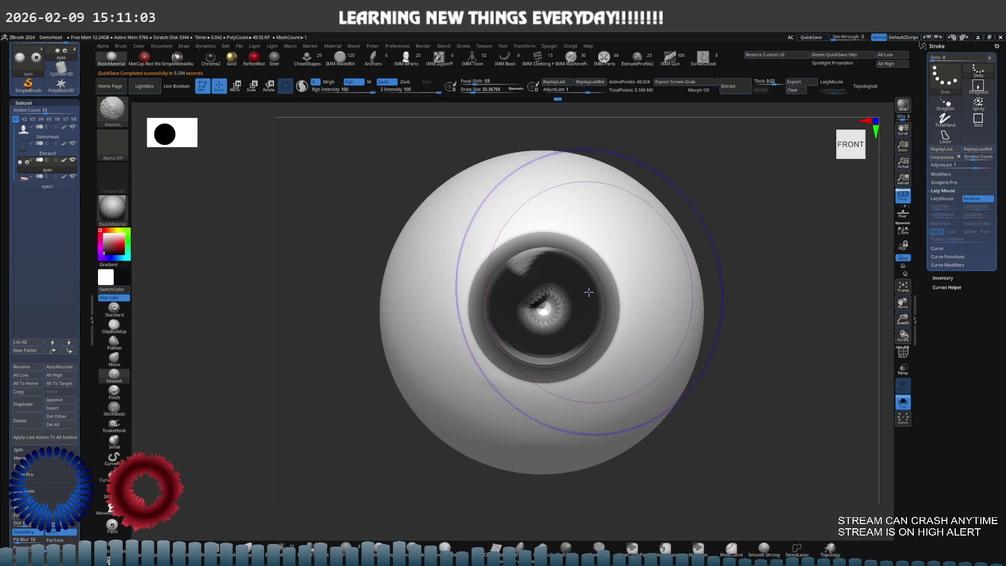
key(s)
drag(581, 291, 585, 295)
ctrl+right_drag(545, 299, 586, 303)
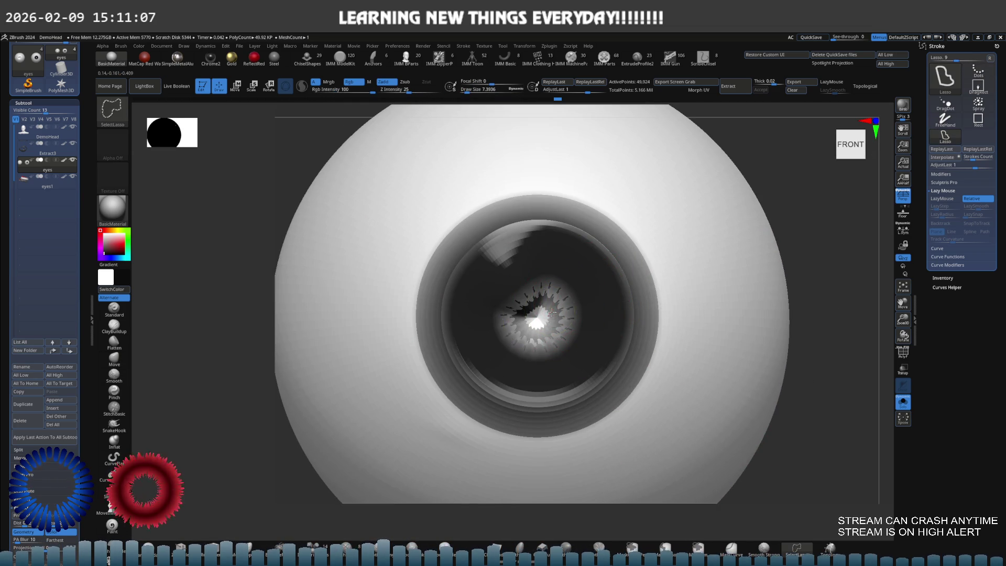
- Group the eye's centre with Ctrl+W as a green polygroup and show it alone
key(shift+f)
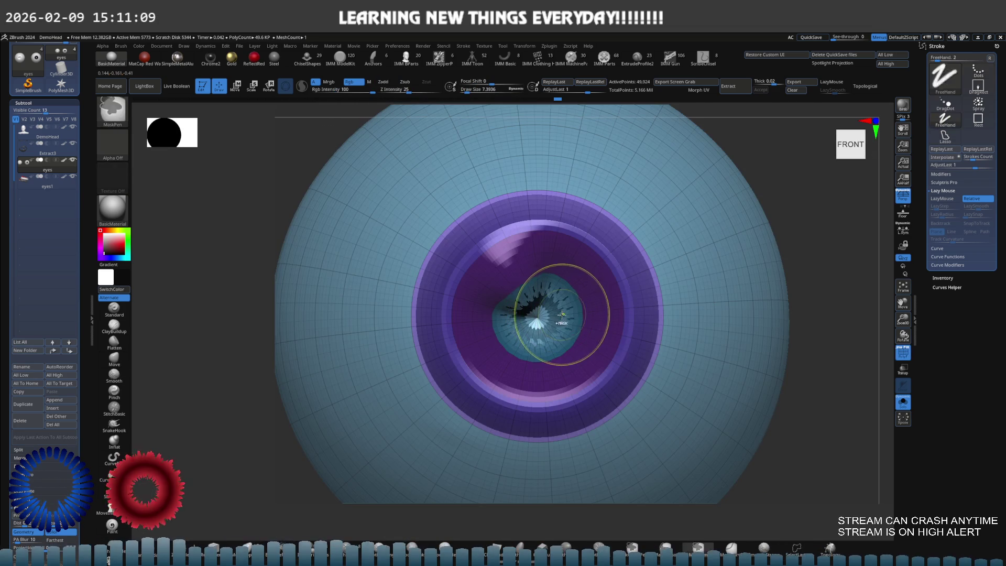
ctrl+alt+shift+click(591, 270)
mouse_move(591, 271)
ctrl+alt+shift+mouse_down()
mouse_move(471, 320)
mouse_move(610, 359)
ctrl+alt+shift+mouse_up()
key(ctrl+w)
ctrl+shift+click(634, 333)
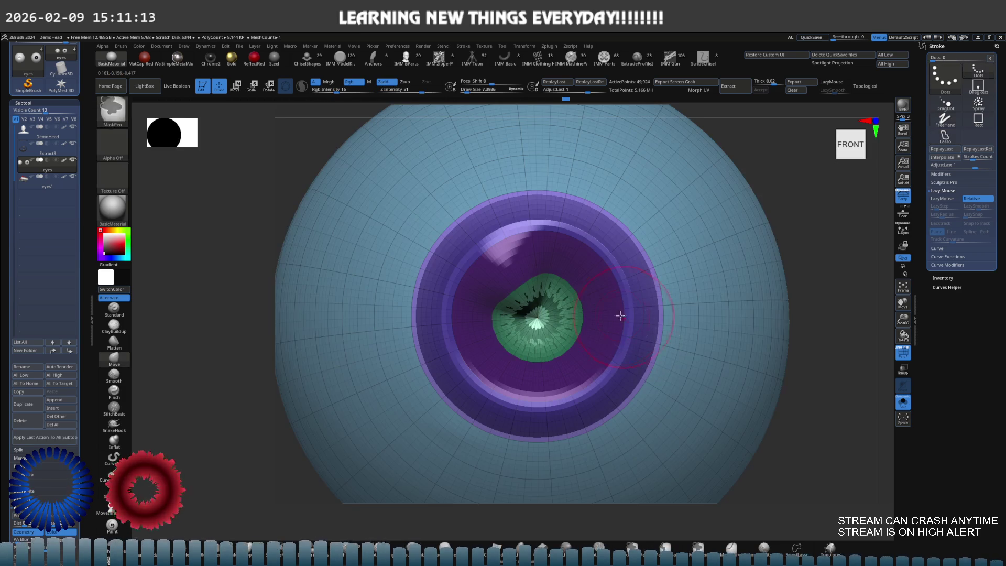
ctrl+shift+click(559, 310)
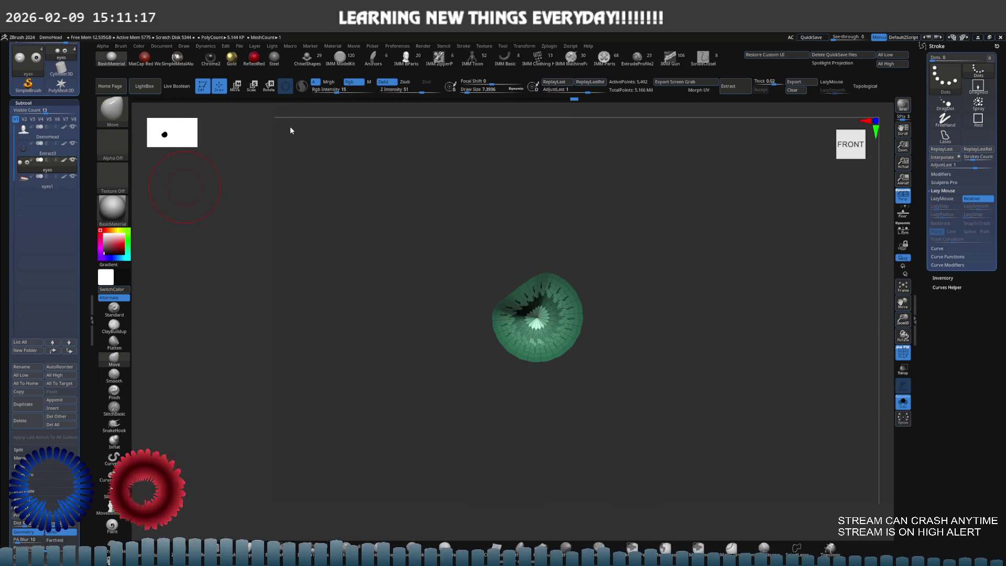
- Apply MatCap Gorilla to the pupil cone and snap it to face straight front
click(118, 209)
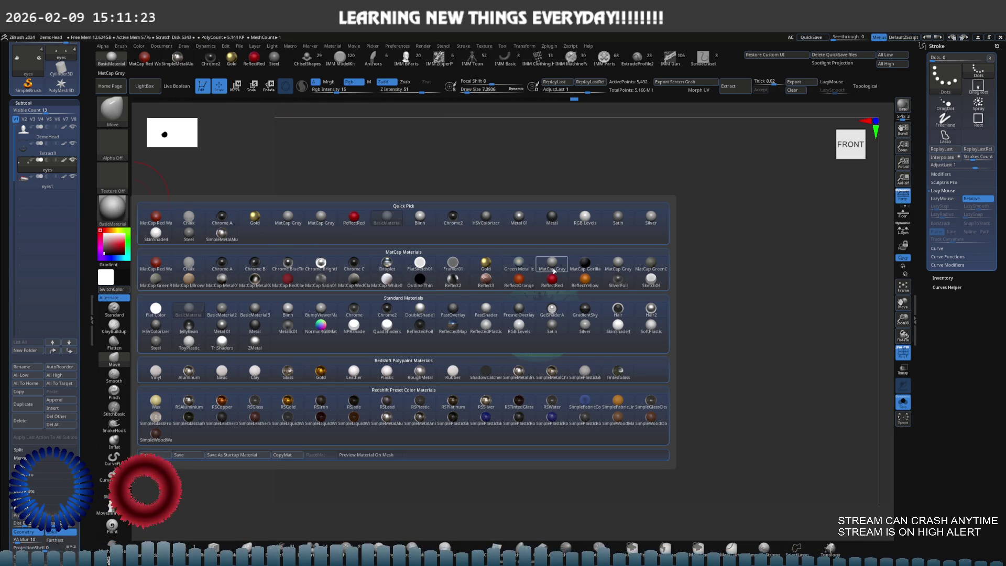
click(583, 267)
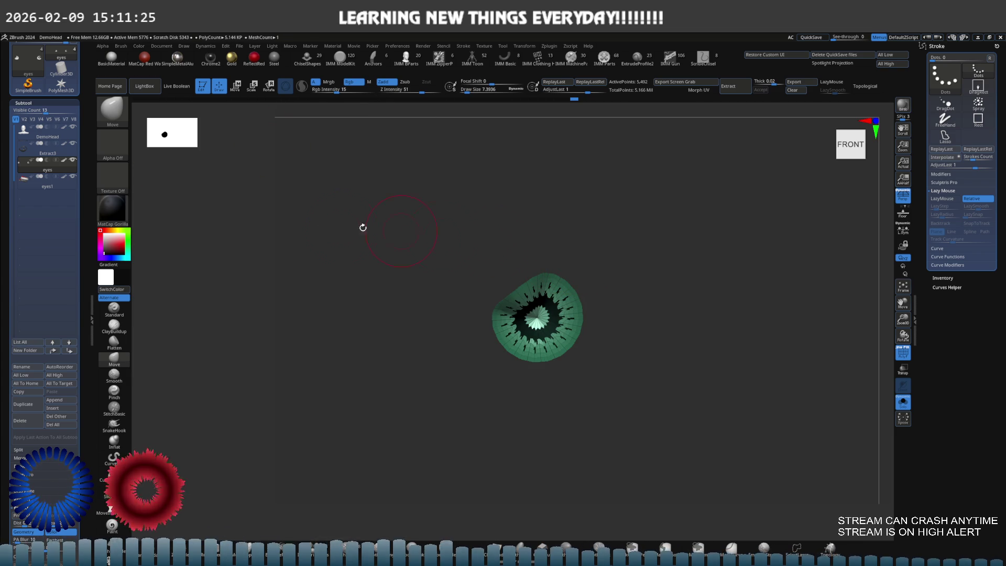
drag(340, 237, 346, 227)
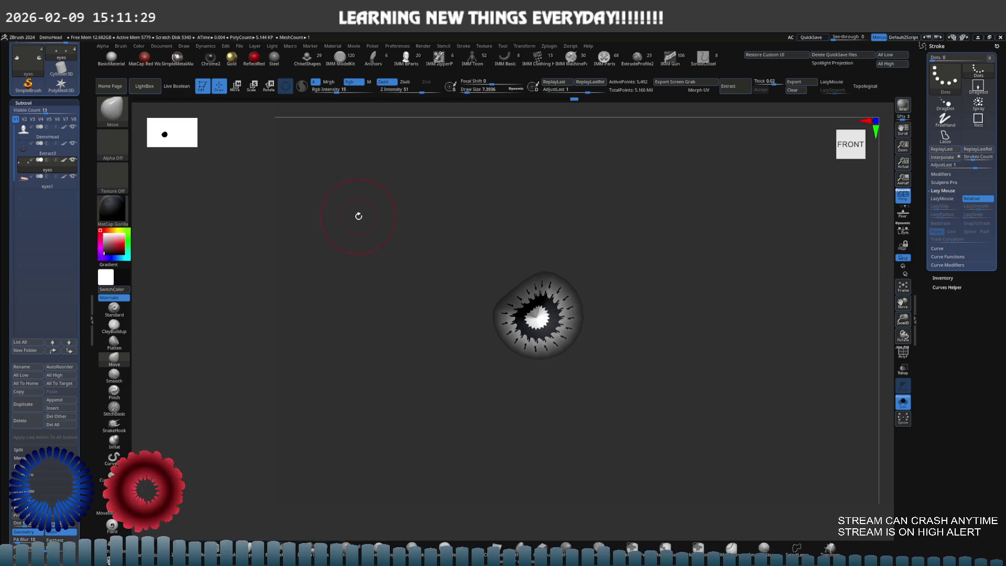
key(shift)
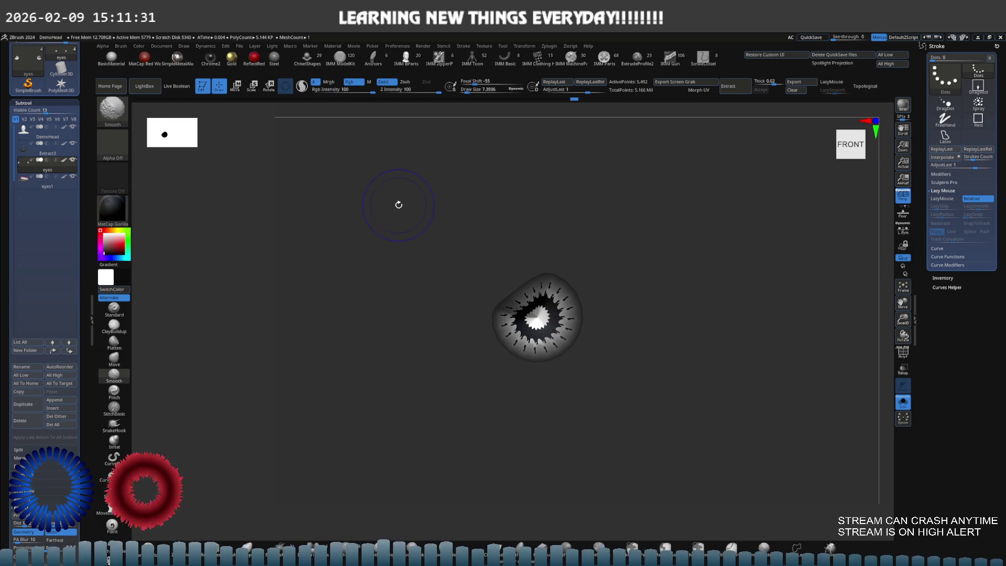
drag(385, 211, 376, 220)
mouse_move(348, 212)
mouse_down()
mouse_move(344, 227)
mouse_move(375, 220)
mouse_up()
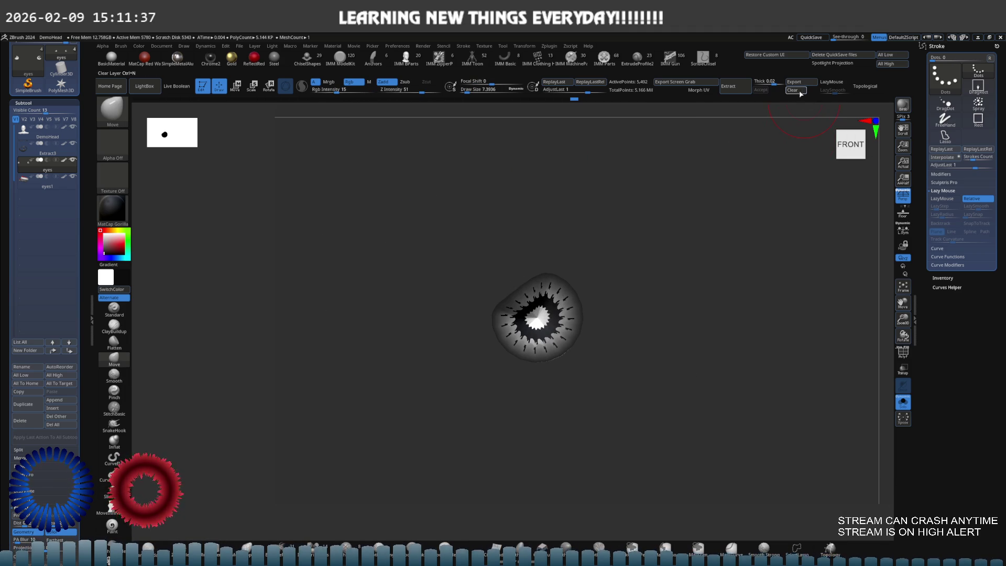
- Paint over the pupil centre with a larger Paint brush and fill it solid black
mouse_move(606, 218)
ctrl+right_down()
mouse_move(588, 225)
mouse_move(609, 231)
ctrl+right_up()
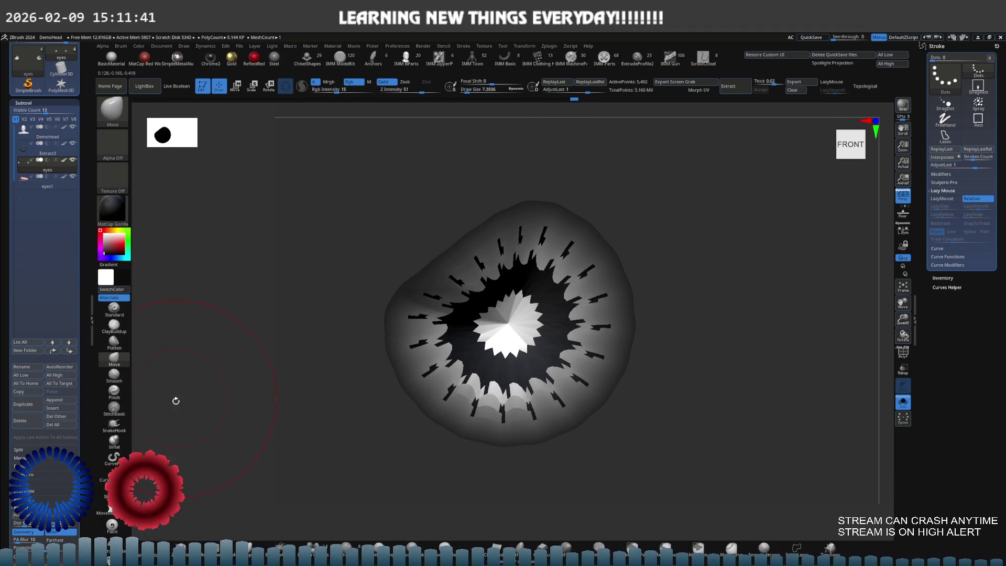
click(111, 525)
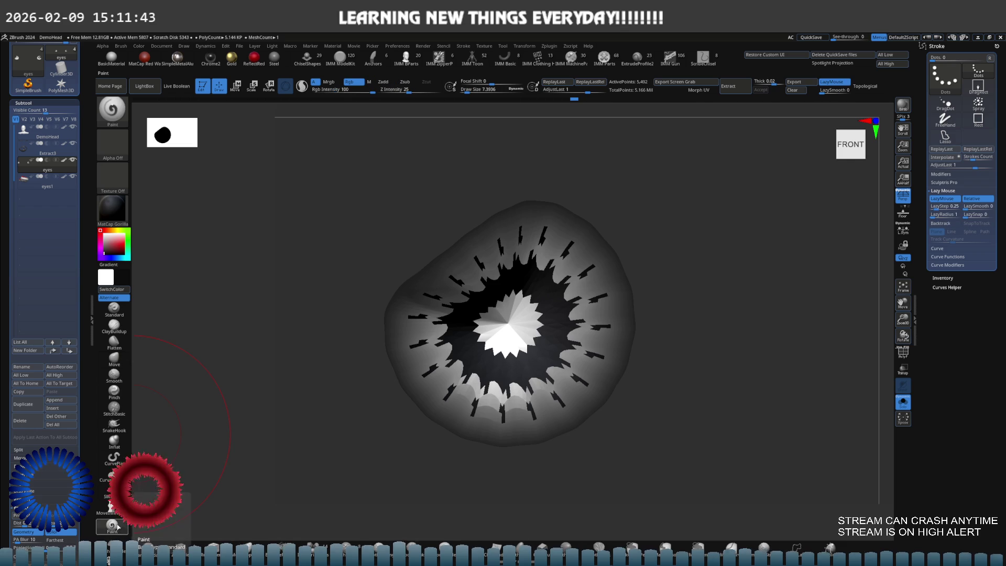
key(s)
click(482, 324)
mouse_move(493, 325)
mouse_down()
mouse_move(503, 335)
mouse_move(516, 329)
mouse_move(440, 387)
mouse_move(487, 419)
mouse_move(576, 398)
mouse_move(539, 236)
mouse_move(456, 262)
mouse_move(454, 299)
mouse_up()
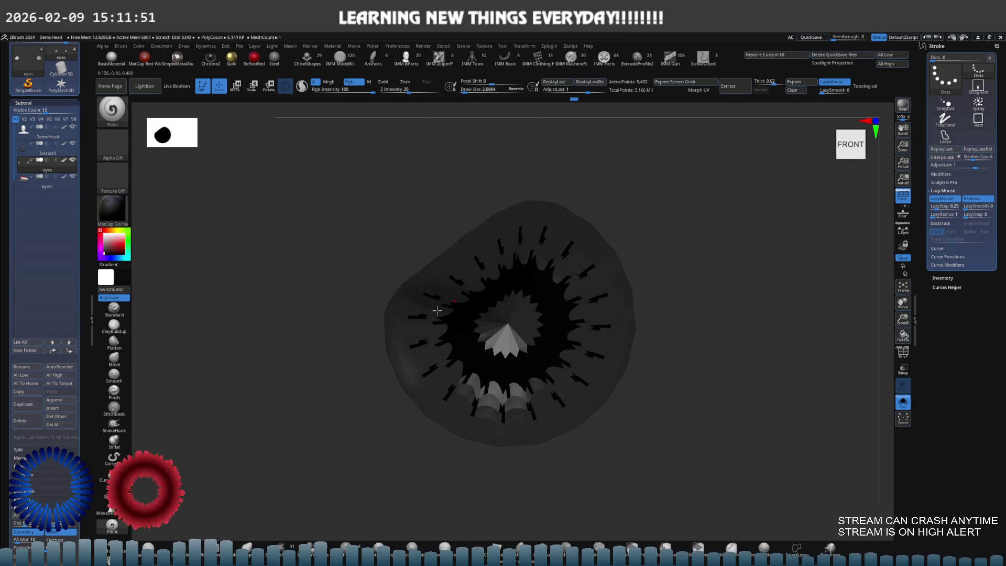
mouse_move(518, 329)
right_down()
mouse_move(506, 314)
mouse_move(529, 296)
mouse_move(520, 285)
right_up()
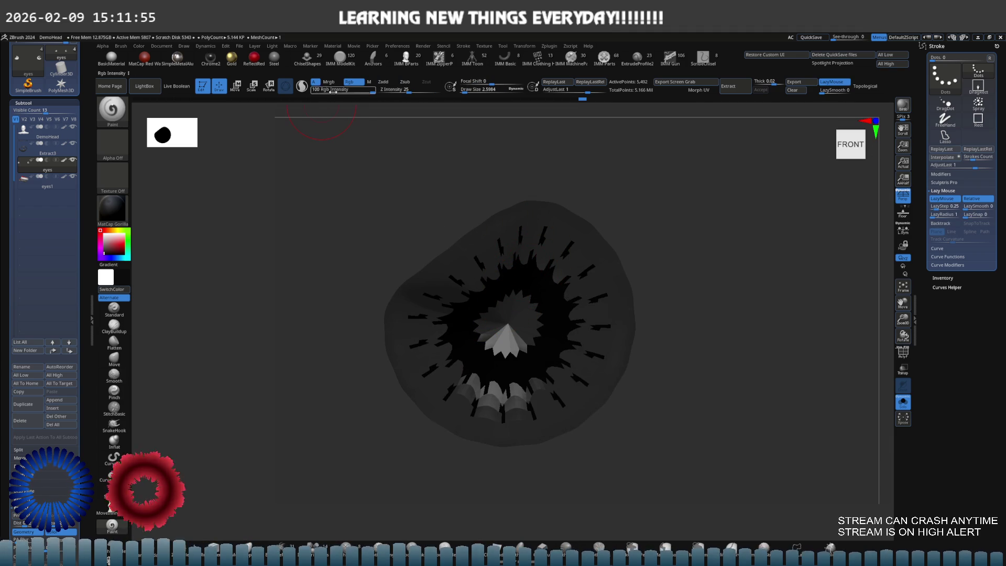
click(370, 82)
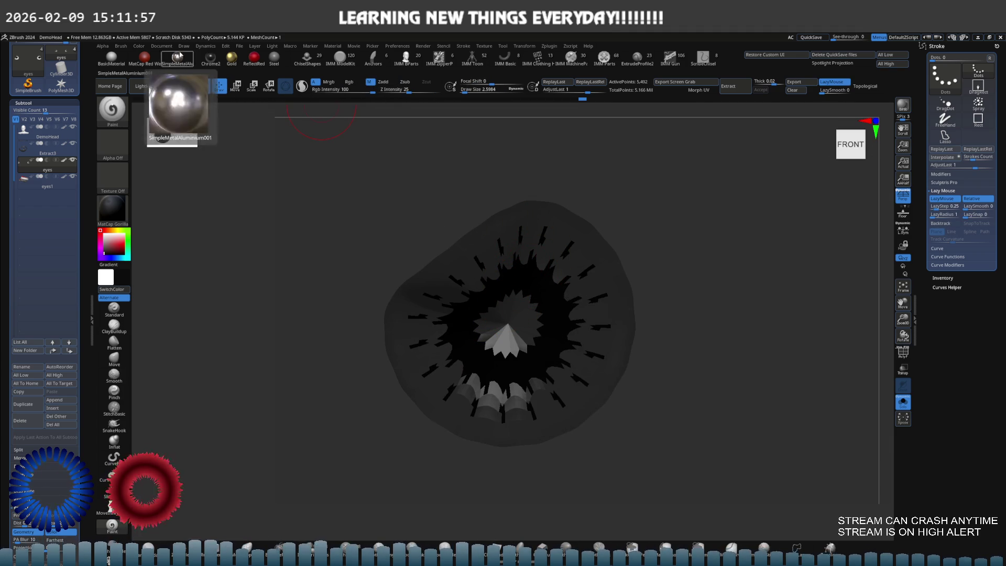
click(138, 45)
click(165, 198)
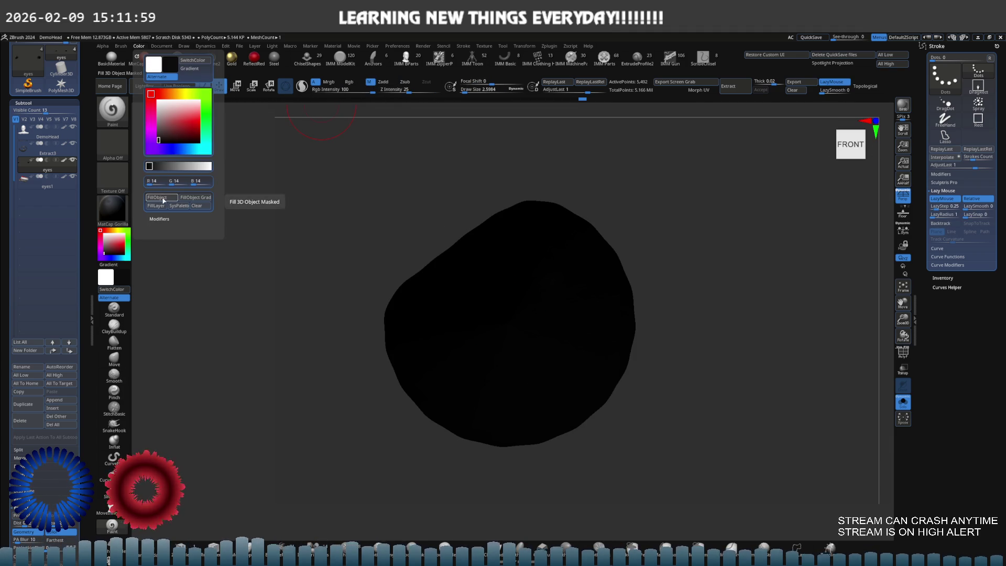
- Unhide the rest of the eyeball and shift the view to the left
key(ctrl+shift)
ctrl+shift+click(680, 261)
scroll(628, 252, down, 2)
scroll(683, 242, up, 1)
alt+right_drag(683, 242, 628, 255)
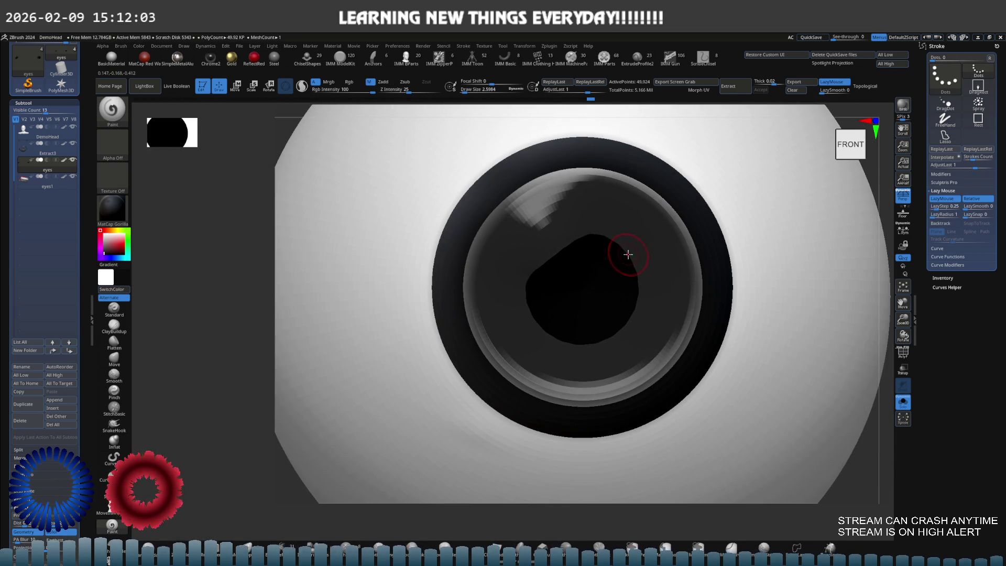
- Show the full eye again, then isolate its iris ring
click(142, 46)
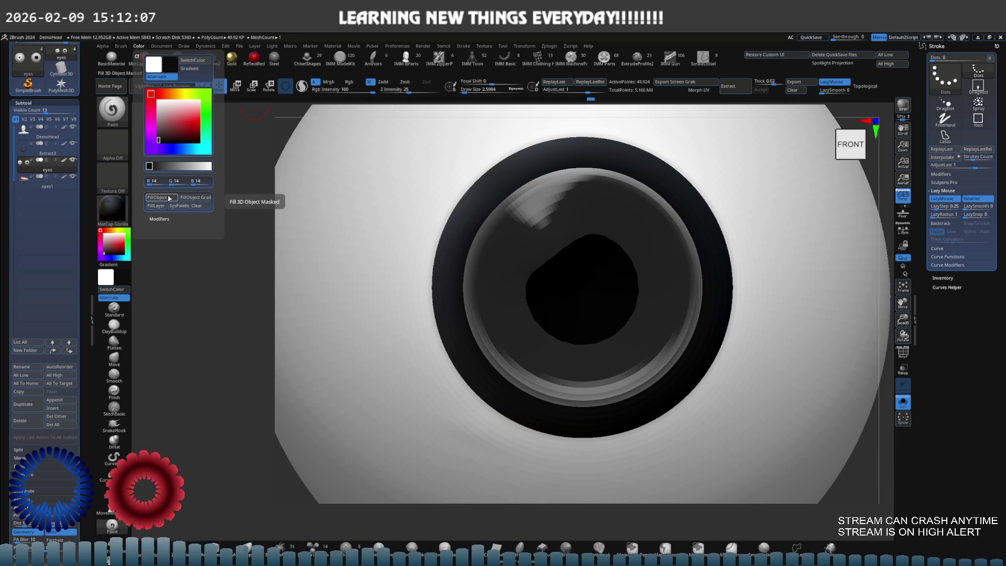
alt+click(590, 271)
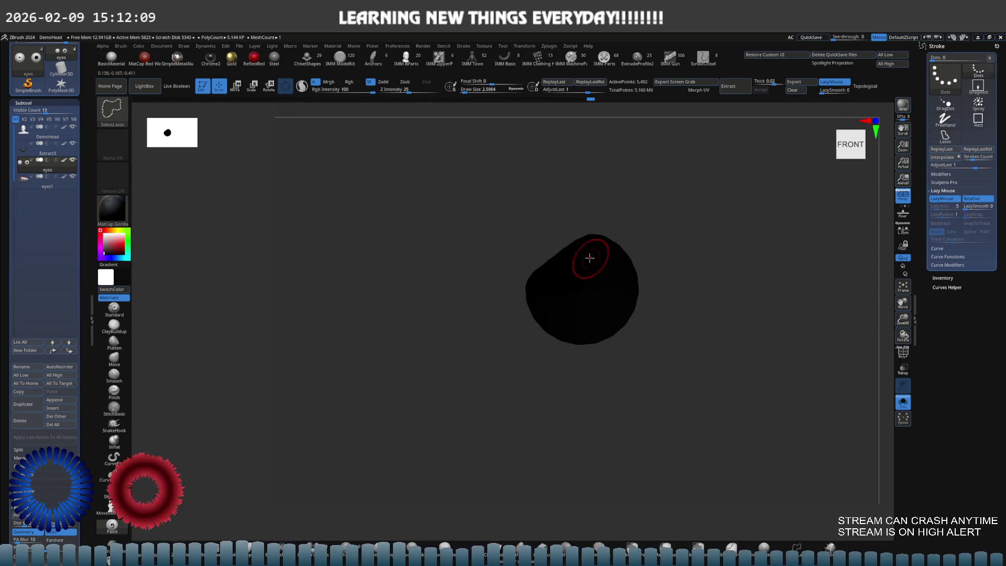
click(141, 47)
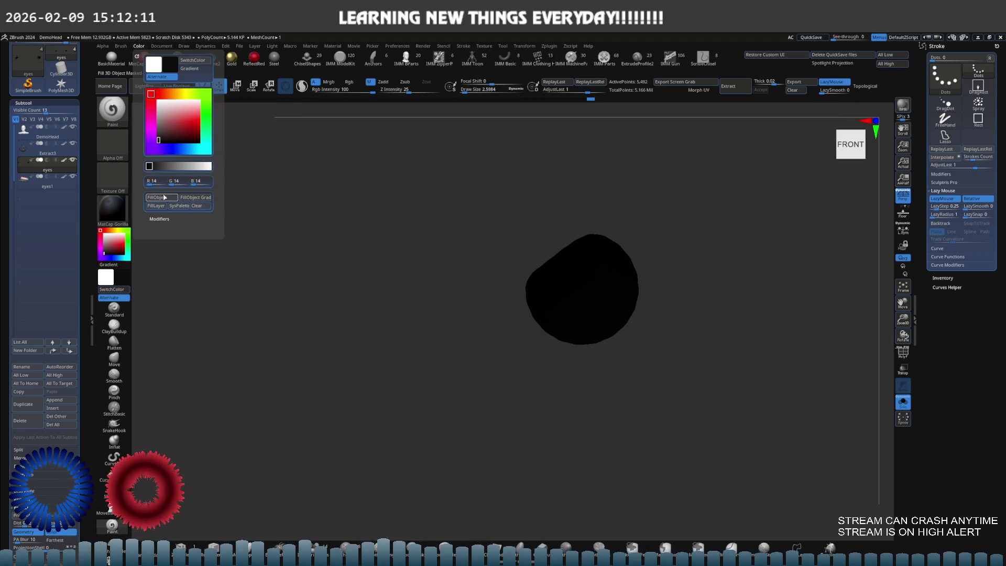
ctrl+shift+click(341, 199)
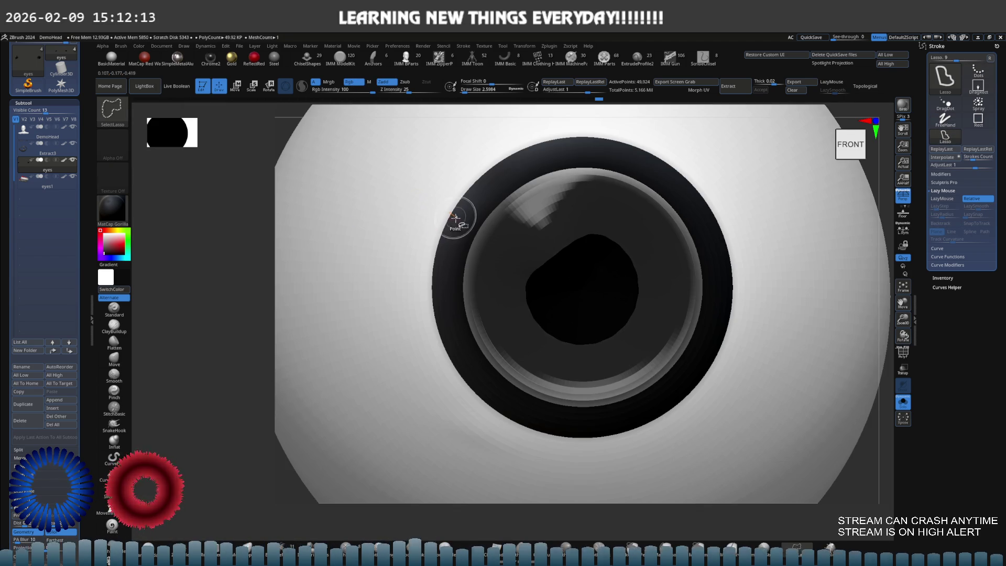
ctrl+shift+click(454, 217)
mouse_move(442, 195)
mouse_down()
mouse_move(442, 184)
mouse_move(436, 204)
mouse_move(454, 193)
mouse_up()
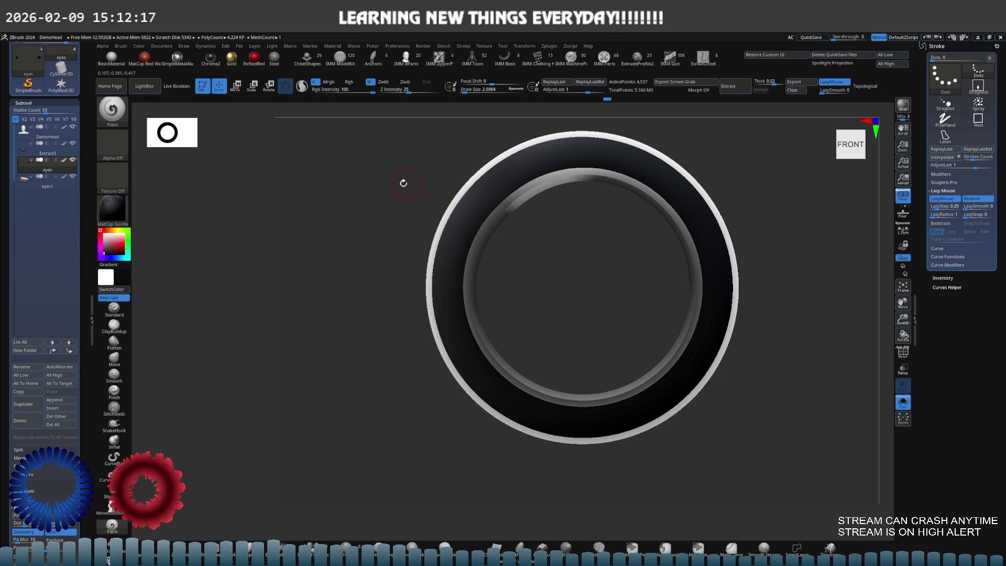
- Try SkinShade4, then set the iris ring's material to RGB Levels
click(112, 208)
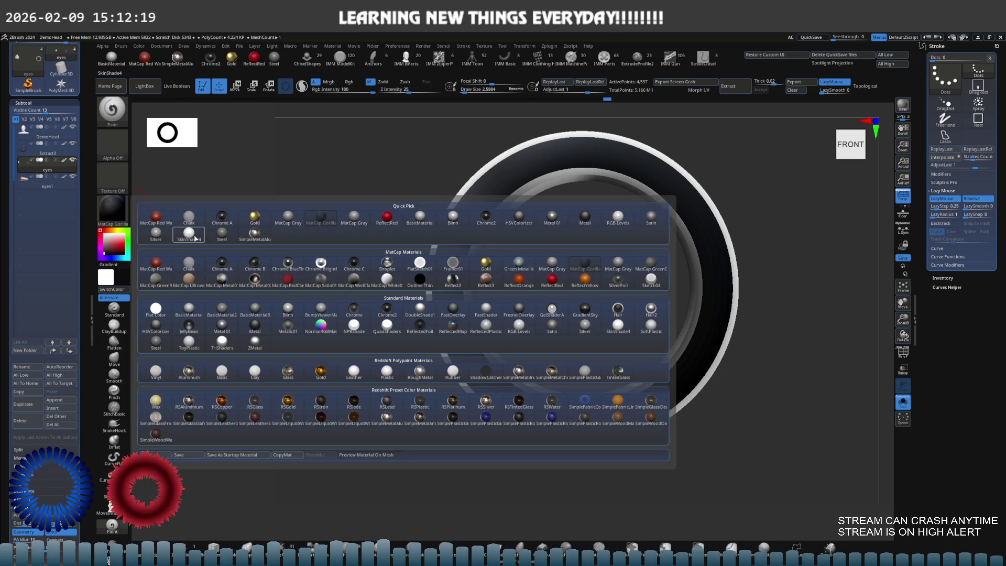
click(195, 238)
click(122, 219)
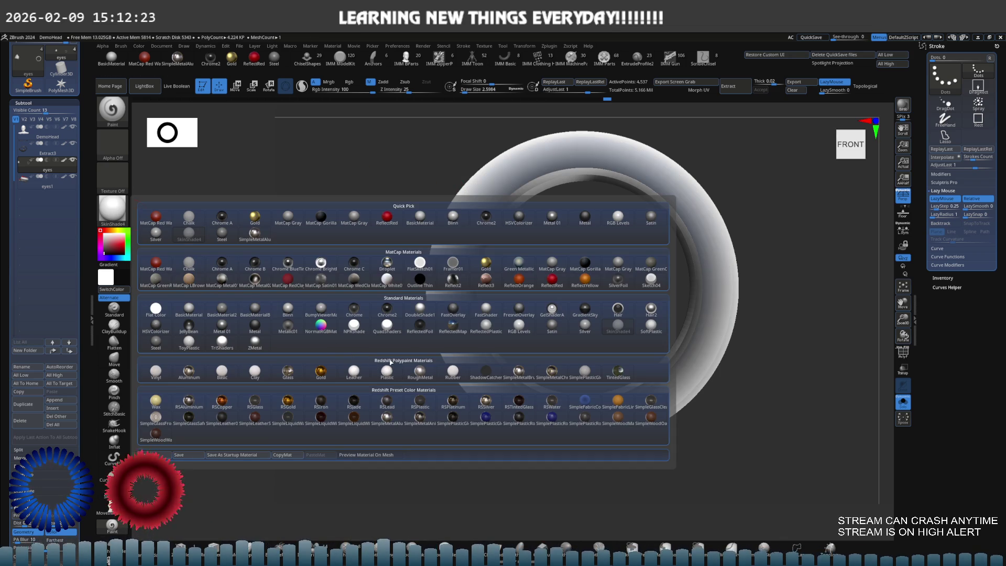
click(519, 325)
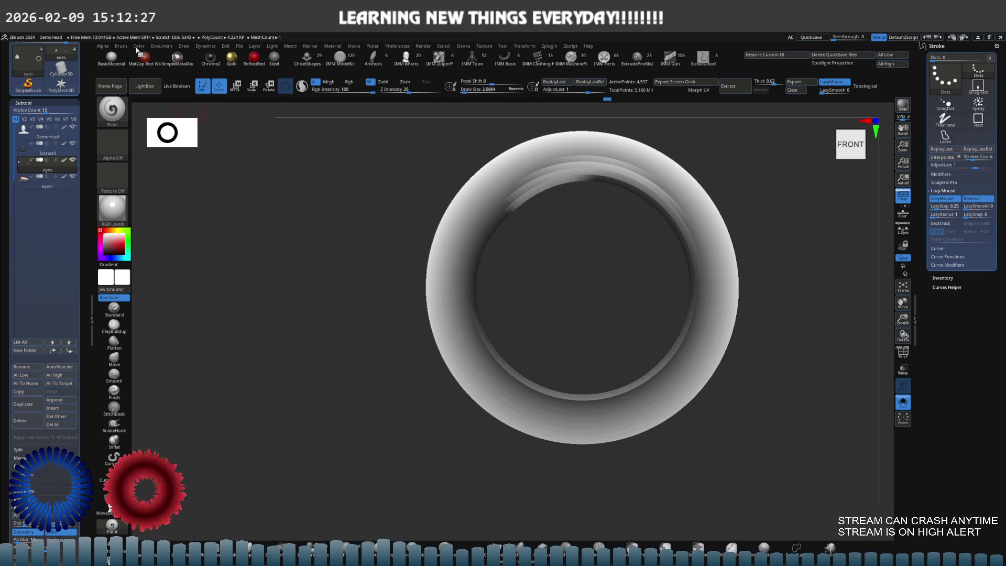
- Enable Rgb colouring and fill the iris ring with white
click(138, 47)
click(165, 198)
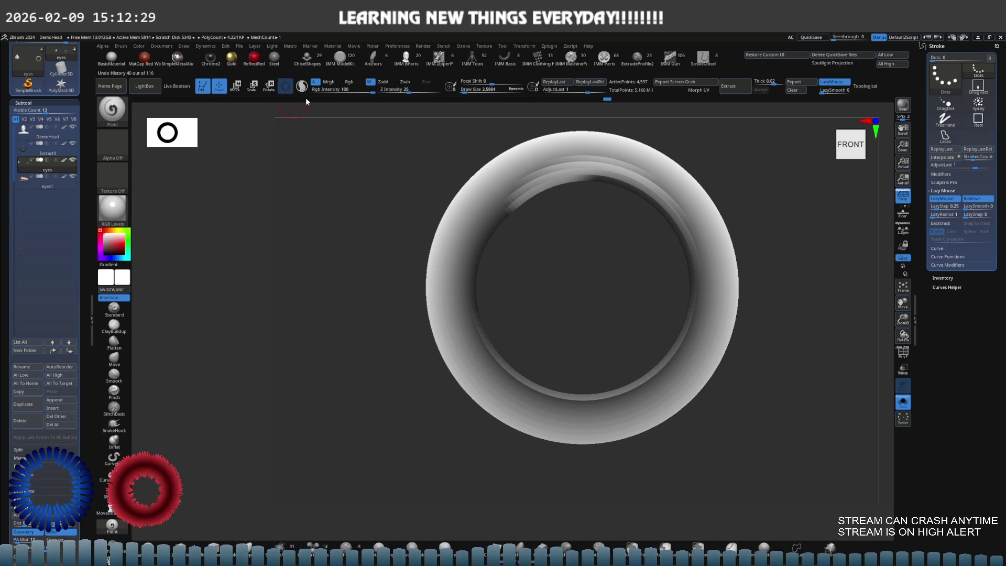
click(138, 47)
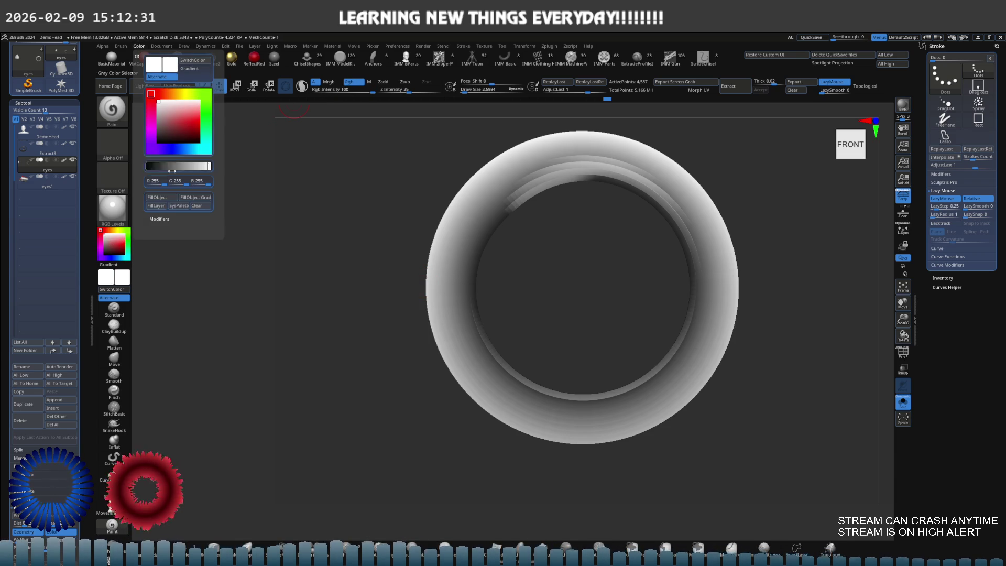
click(167, 206)
scroll(299, 181, down, 3)
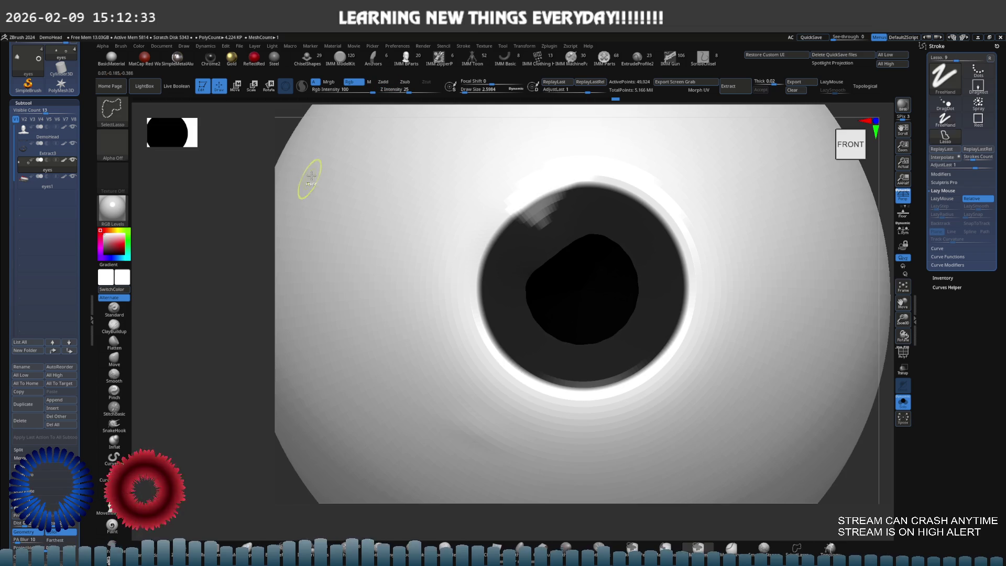
- Reveal the whole head around the eye, frame it, and return to the Move brush
key(ctrl+shift)
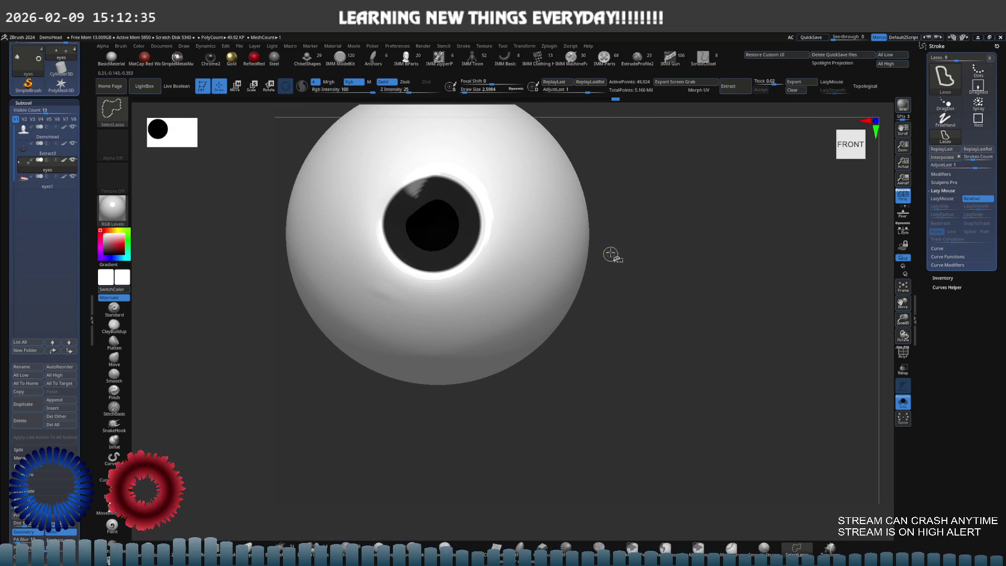
key(shift+s)
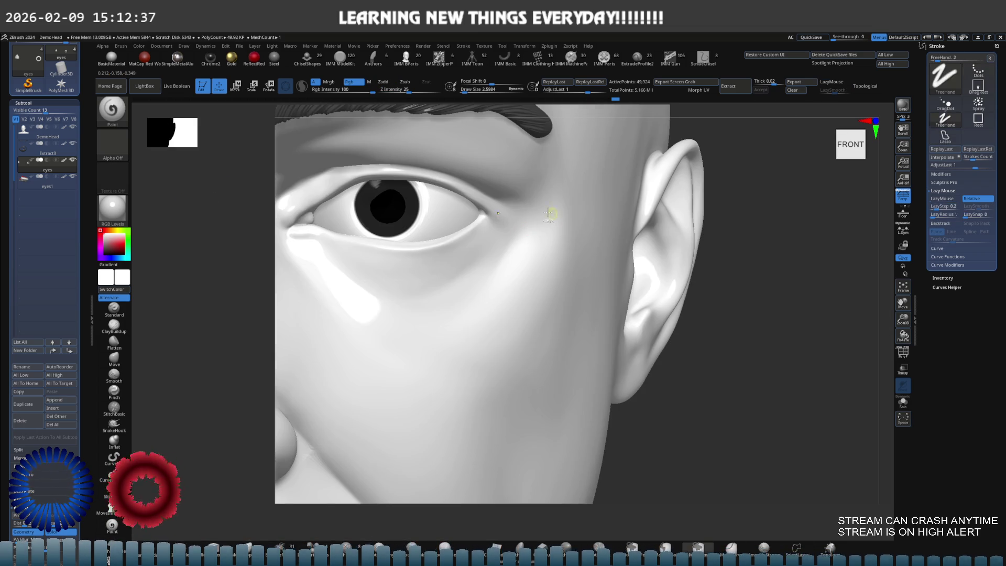
key(f)
key(b)
key(m)
key(v)
mouse_move(491, 265)
right_down()
mouse_move(465, 247)
mouse_move(498, 258)
right_up()
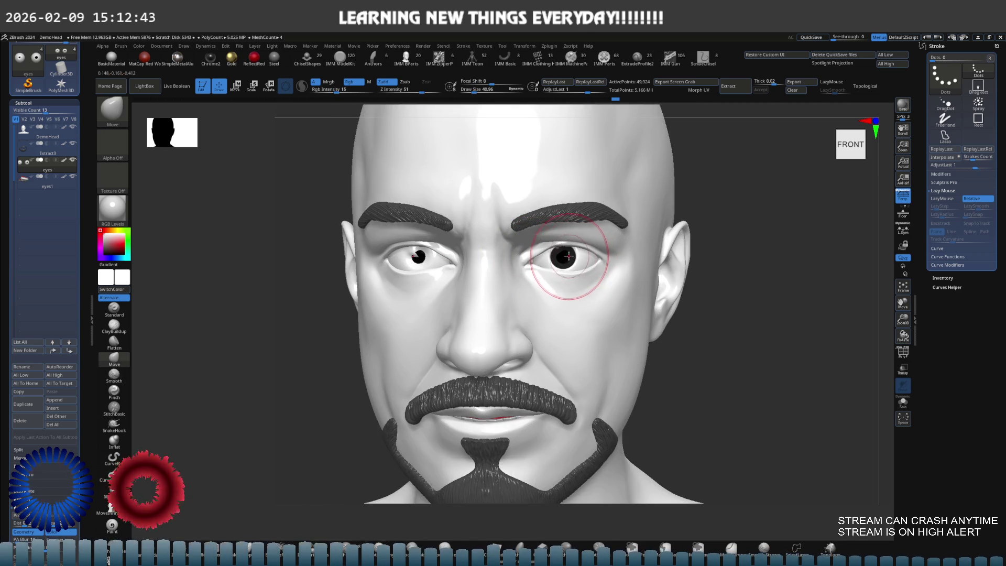
- Isolate the eyes to inspect them, then restore the full head in front view
key(ctrl+shift+s)
mouse_move(539, 265)
right_down()
mouse_move(492, 256)
mouse_move(539, 292)
mouse_move(586, 280)
mouse_move(556, 276)
right_up()
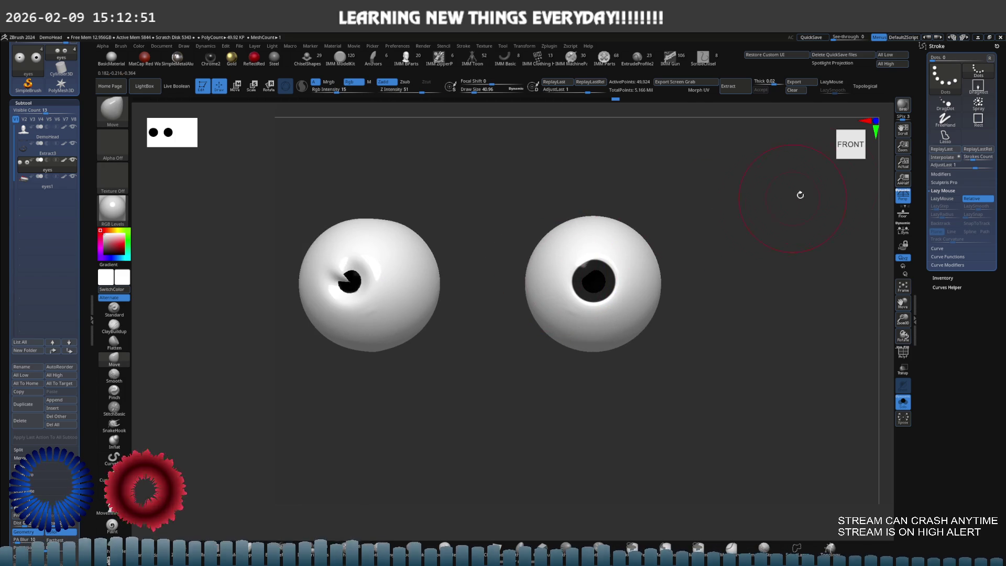
click(900, 165)
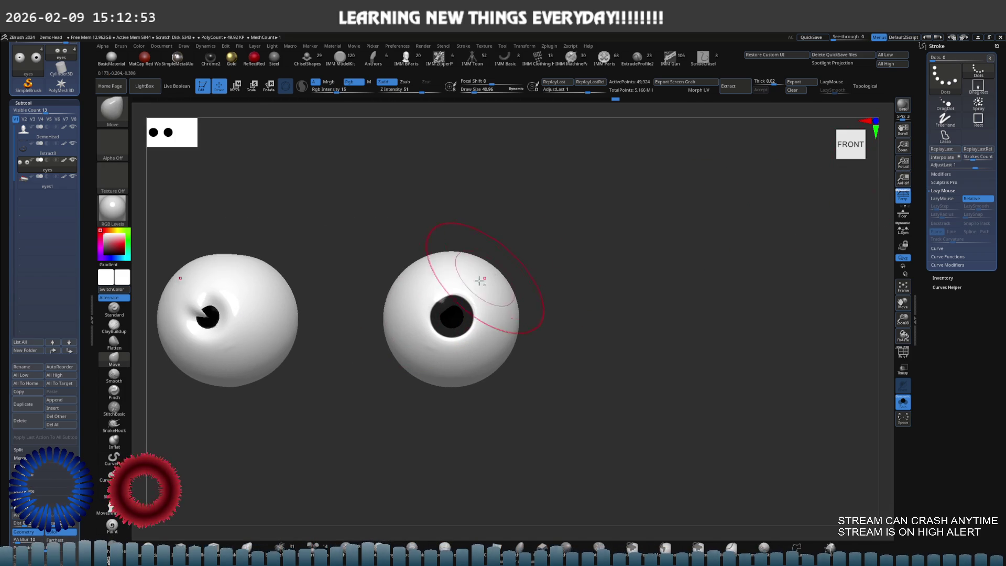
alt+right_drag(471, 285, 590, 259)
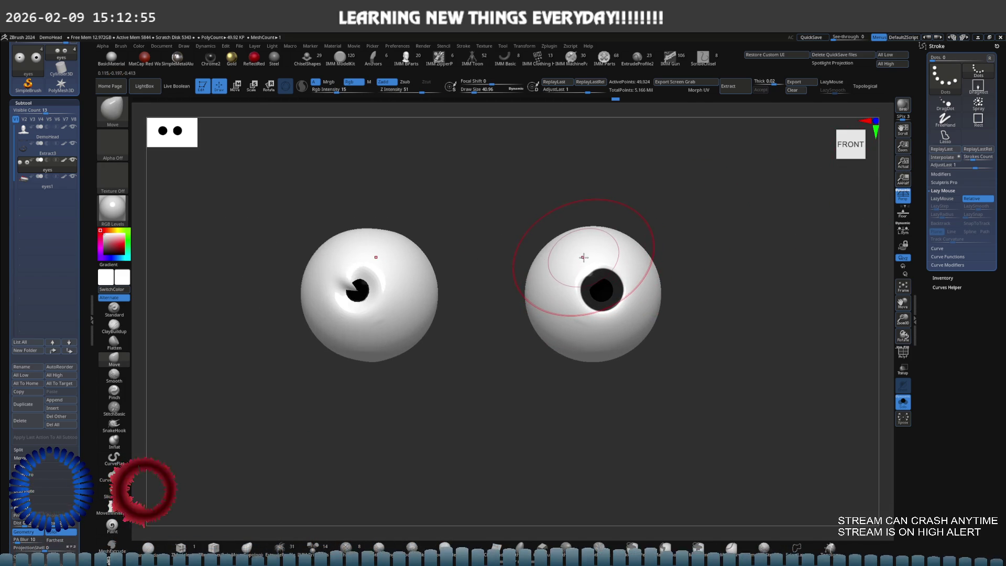
key(ctrl+shift)
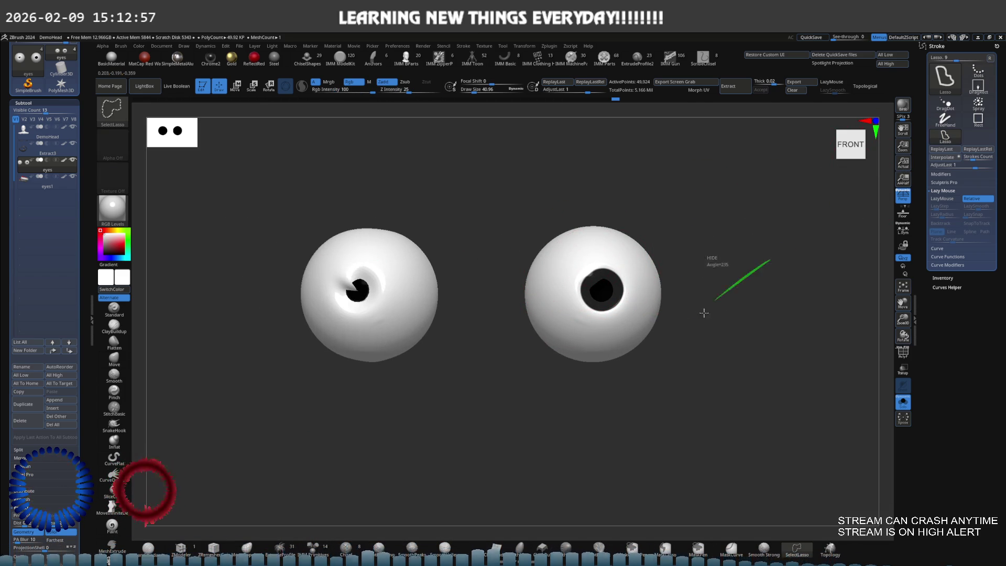
ctrl+right_drag(739, 284, 588, 265)
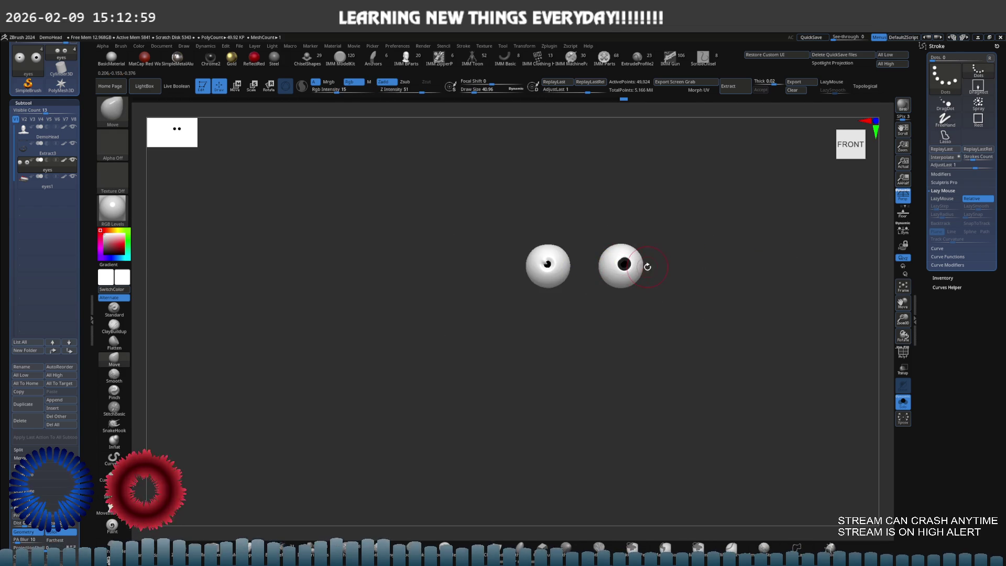
key(ctrl+shift+s)
shift+right_drag(712, 283, 651, 259)
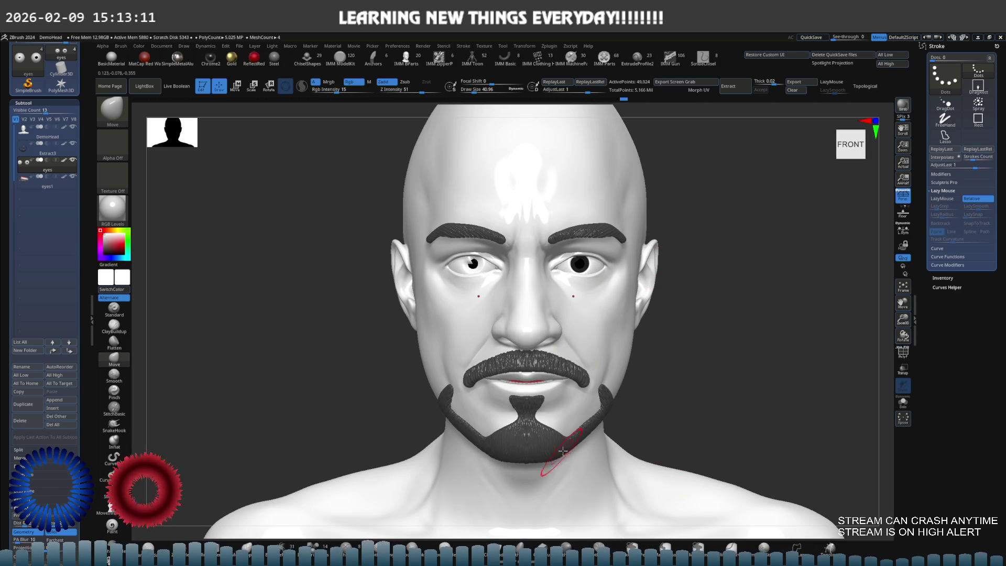
- Check the eyes' polygroup wireframe up close and subdivide the eyeballs
shift+drag(555, 461, 575, 444)
mouse_move(573, 427)
ctrl+right_down()
mouse_move(714, 415)
mouse_move(658, 449)
ctrl+right_up()
key(shift+f)
ctrl+right_drag(639, 403, 673, 359)
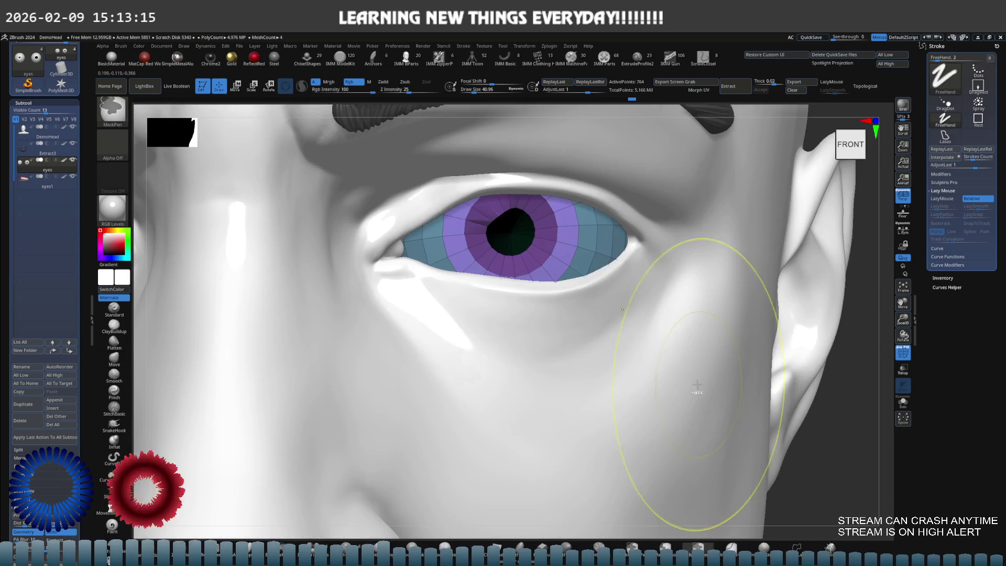
key(shift+f)
key(ctrl+d)
key(ctrl+d)
key(ctrl+d)
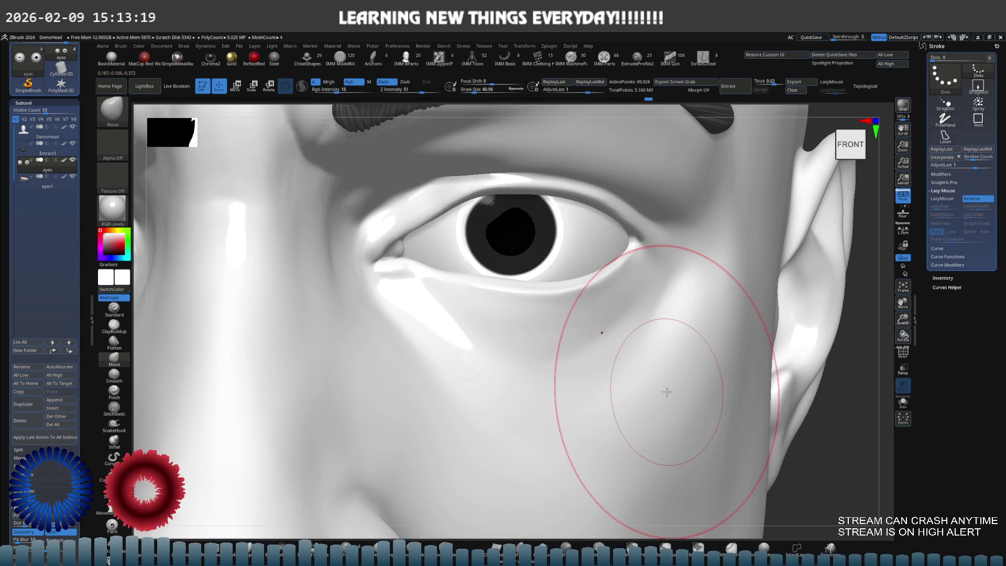
key(f)
- Render the head in MatCap Gray and view it from the side
right_drag(573, 393, 353, 239)
click(112, 210)
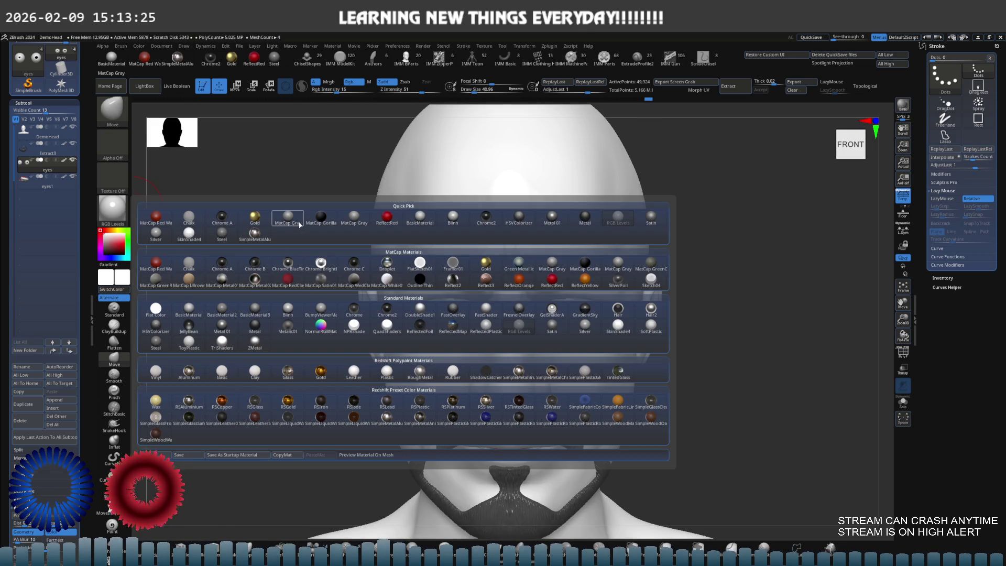
click(303, 217)
mouse_move(639, 314)
right_down()
mouse_move(618, 304)
mouse_move(606, 314)
mouse_move(662, 297)
right_up()
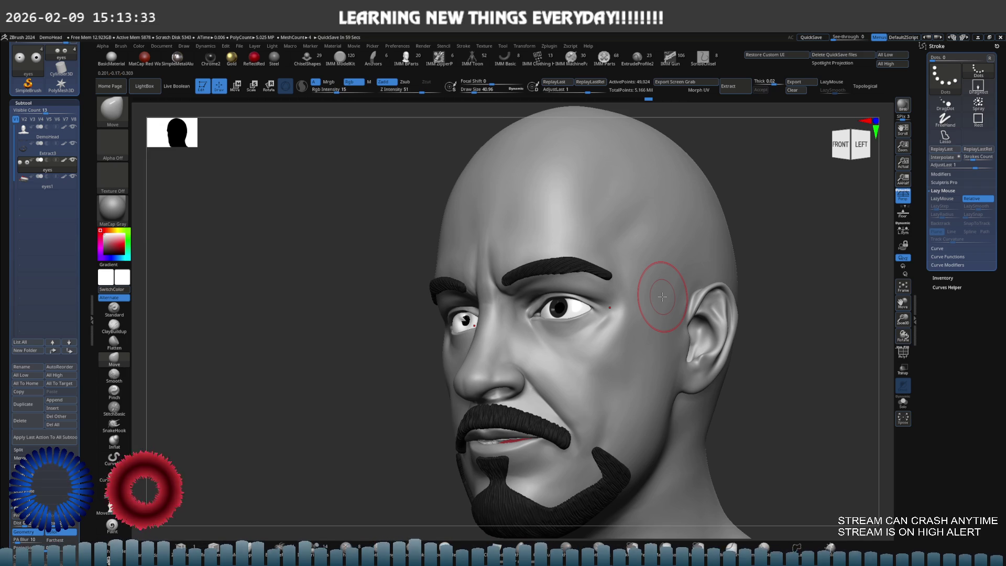
- Turn the head to the front and mirror the eye so both eyeballs match
right_drag(550, 355, 597, 352)
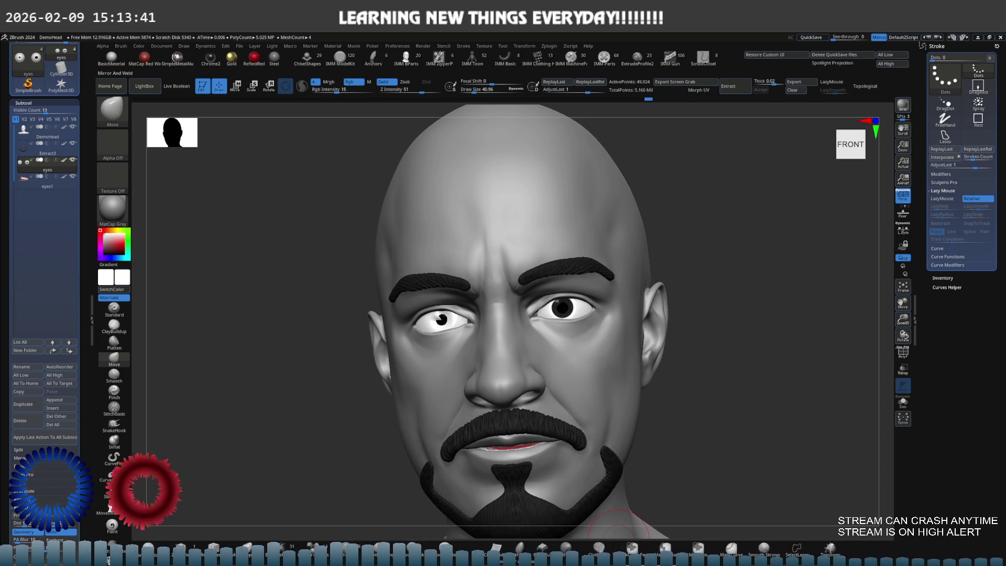
drag(646, 367, 564, 538)
key(ctrl+shift+m)
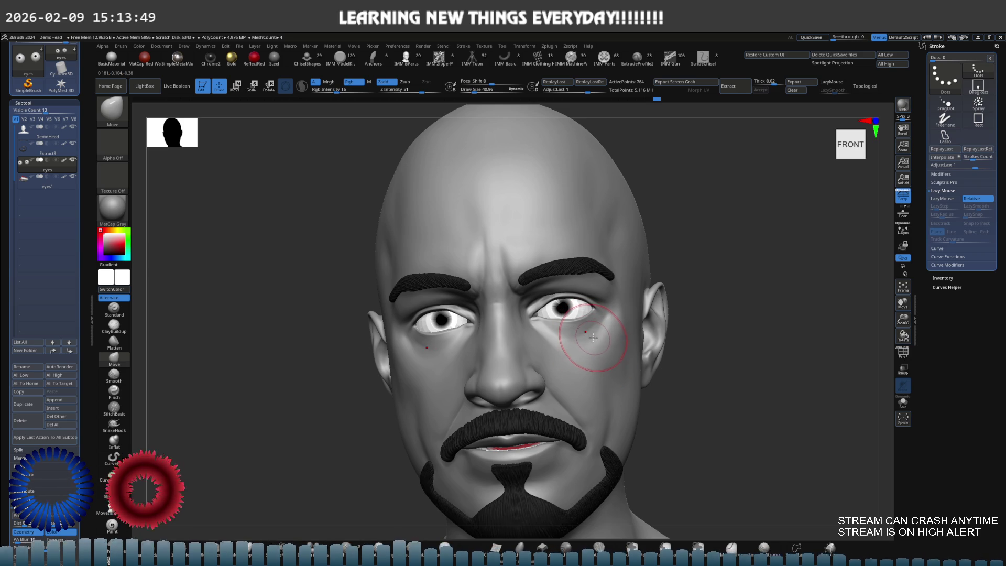
key(d)
key(Escape)
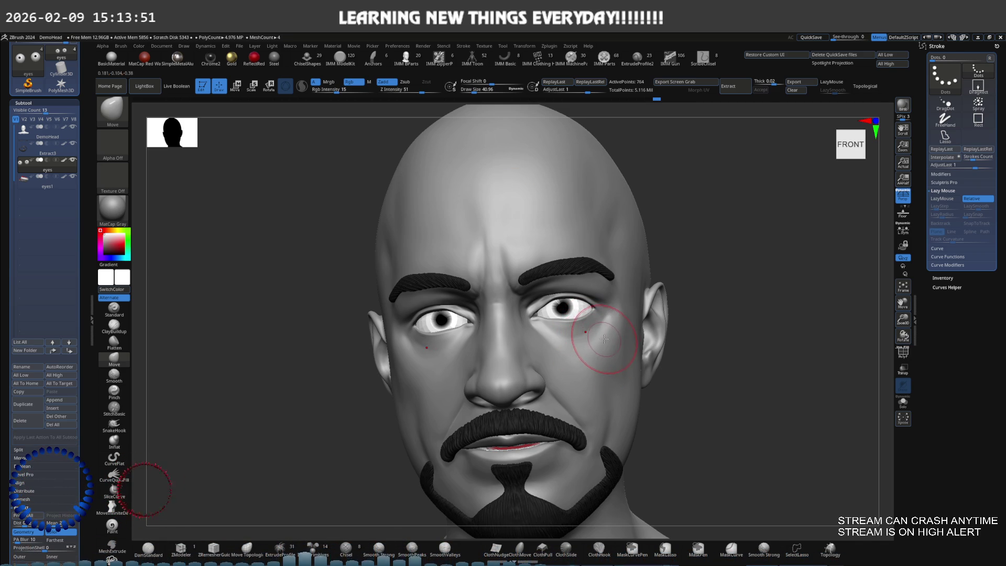
- Rebuild lower subdivision levels on the eyes, undoing a freeze and a polygon removal
key(ctrl)
ctrl+click(606, 334)
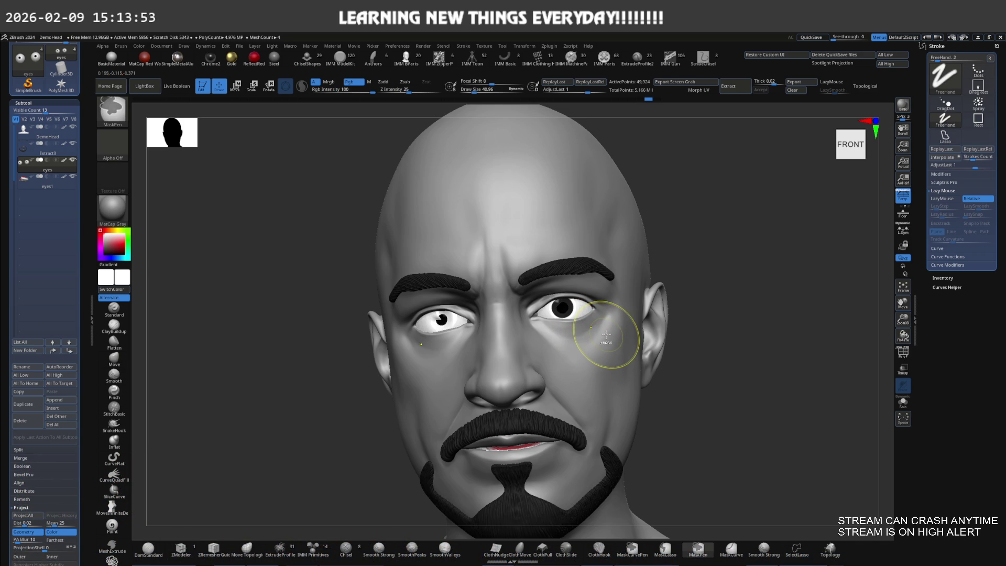
key(shift+d)
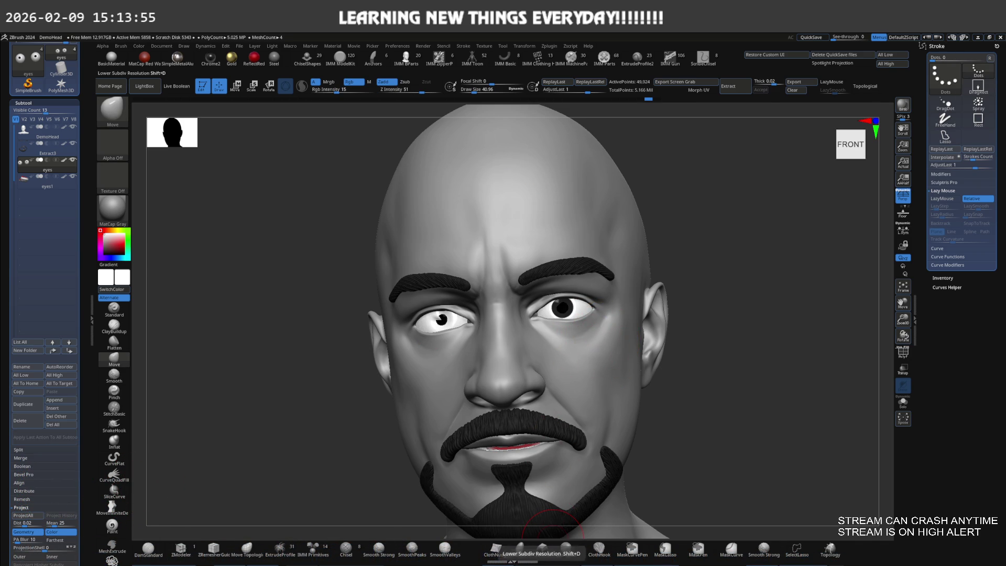
key(ctrl+shift+f)
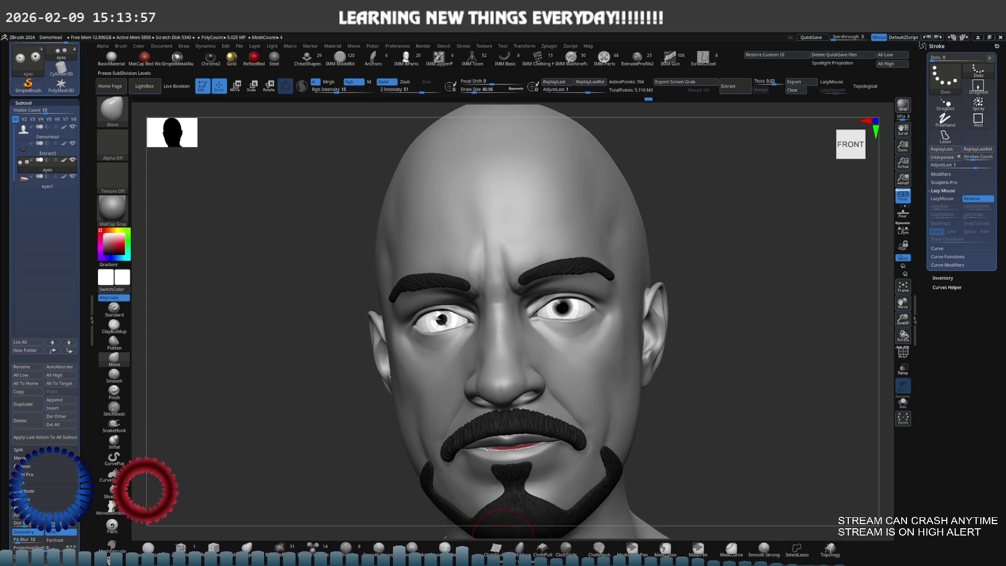
key(ctrl+z)
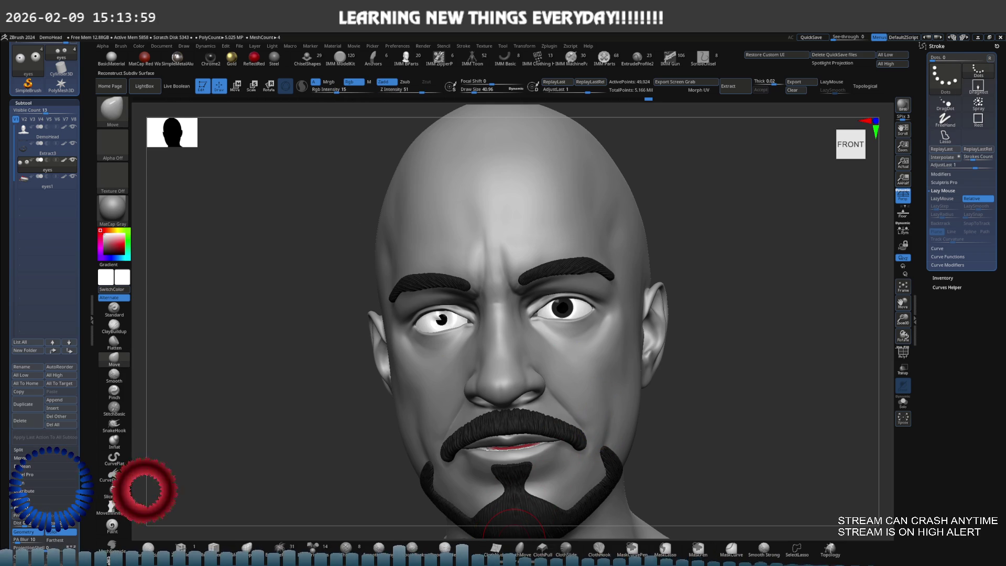
click(557, 442)
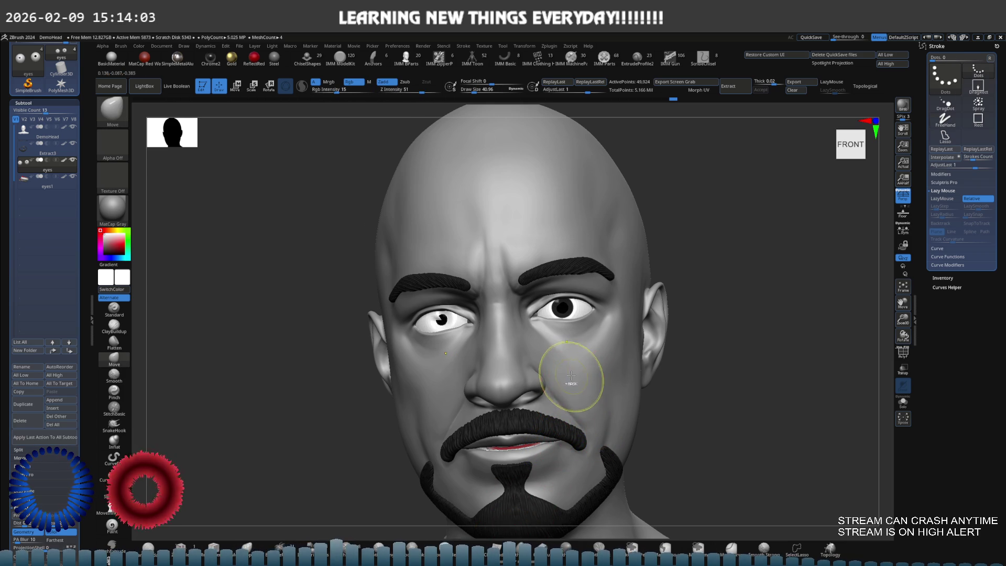
key(ctrl+z)
key(ctrl+z)
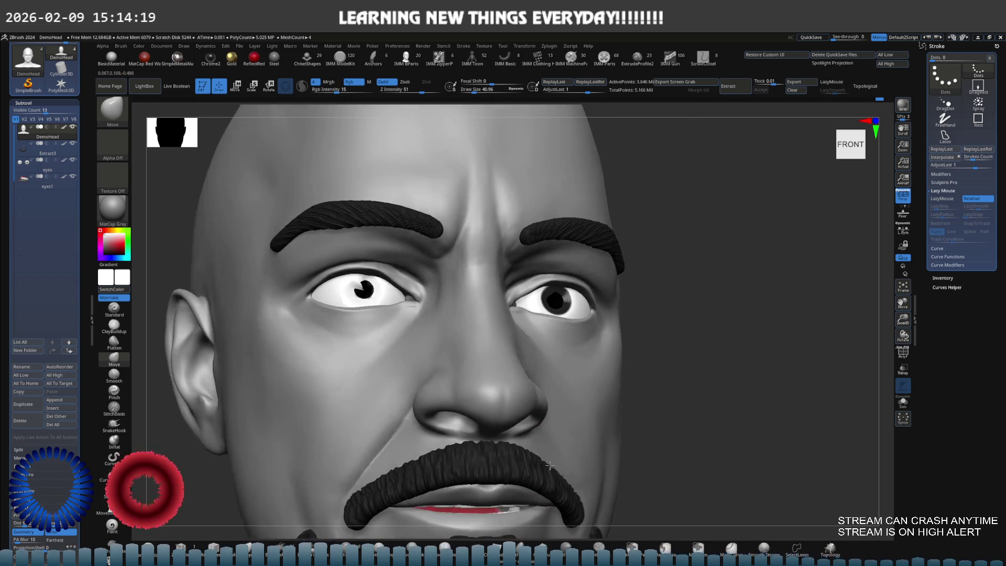
- Return the head to its top subdivision level and push the cheek beside the right eye
key(ctrl+shift+s)
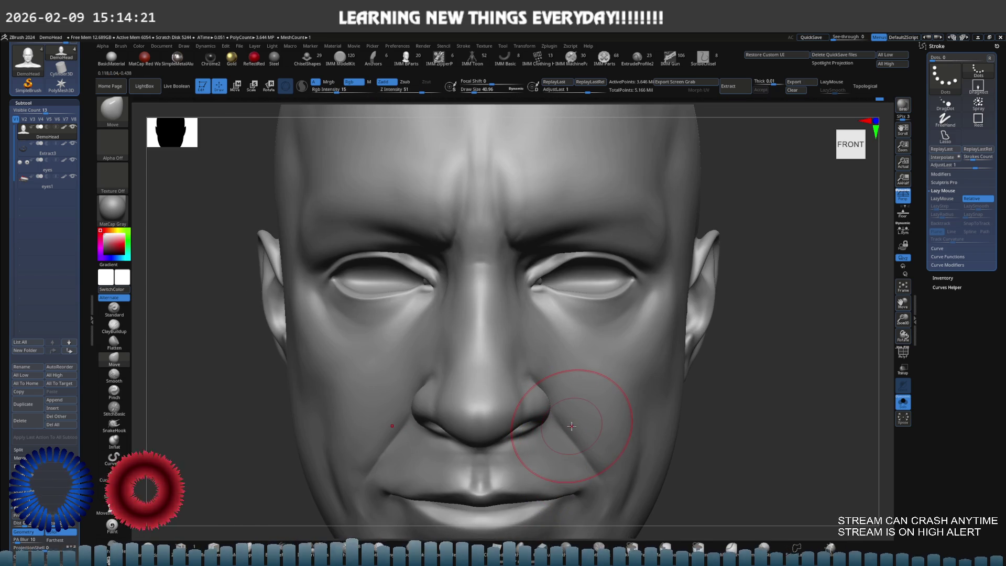
key(ctrl+shift+s)
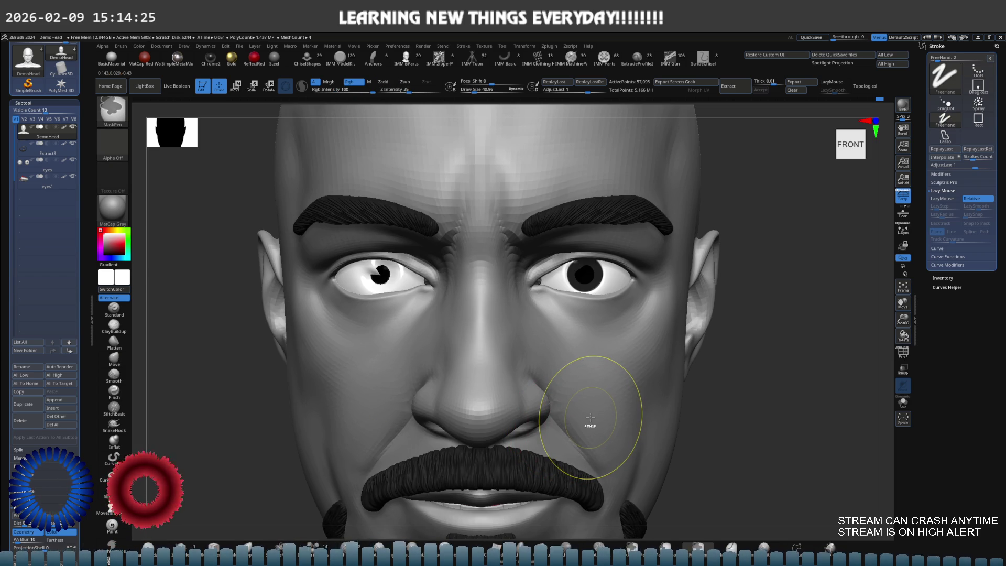
key(shift+d)
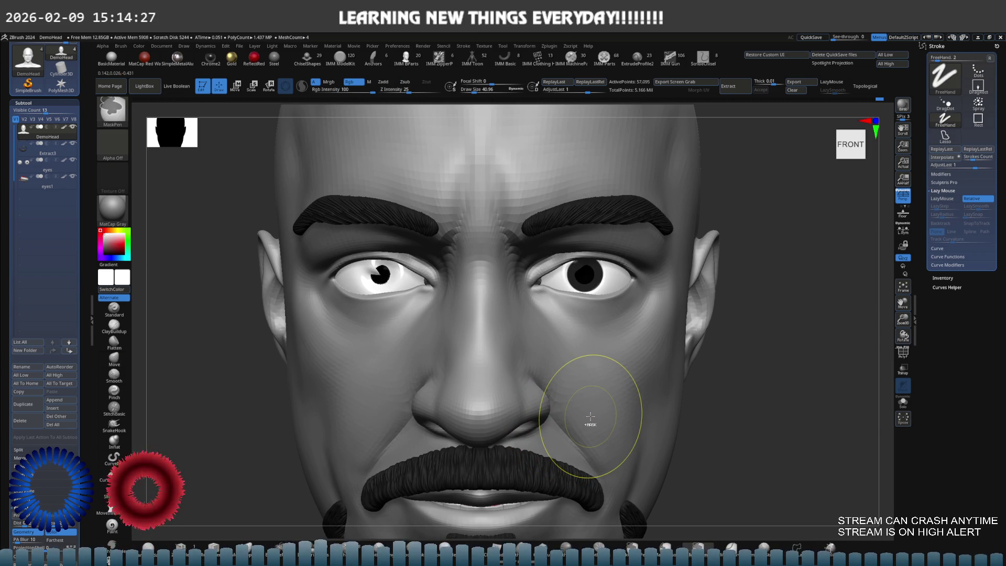
key(ctrl+shift)
key(d)
key(ctrl)
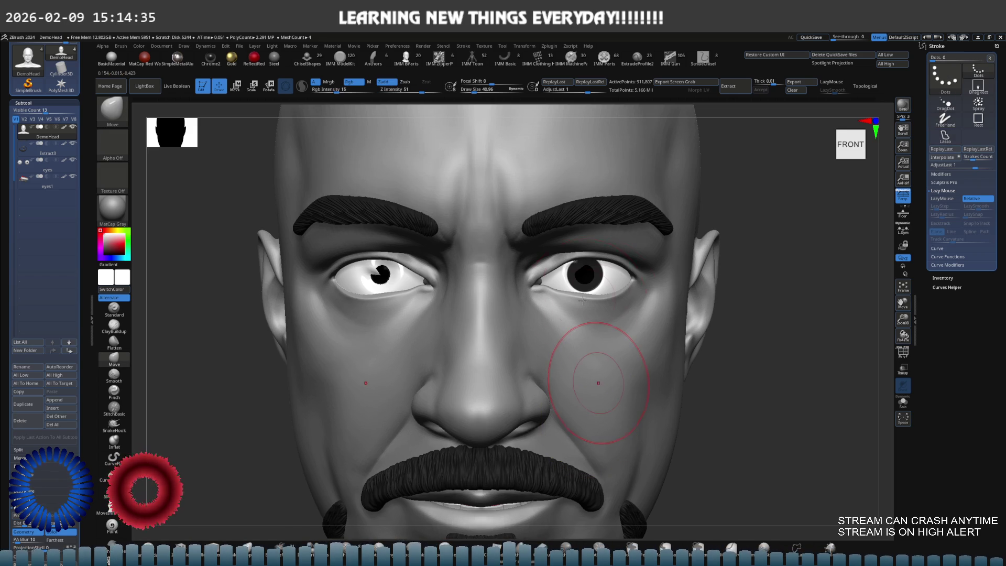
drag(607, 281, 601, 279)
mouse_move(601, 279)
right_down()
mouse_move(576, 286)
mouse_move(598, 288)
right_up()
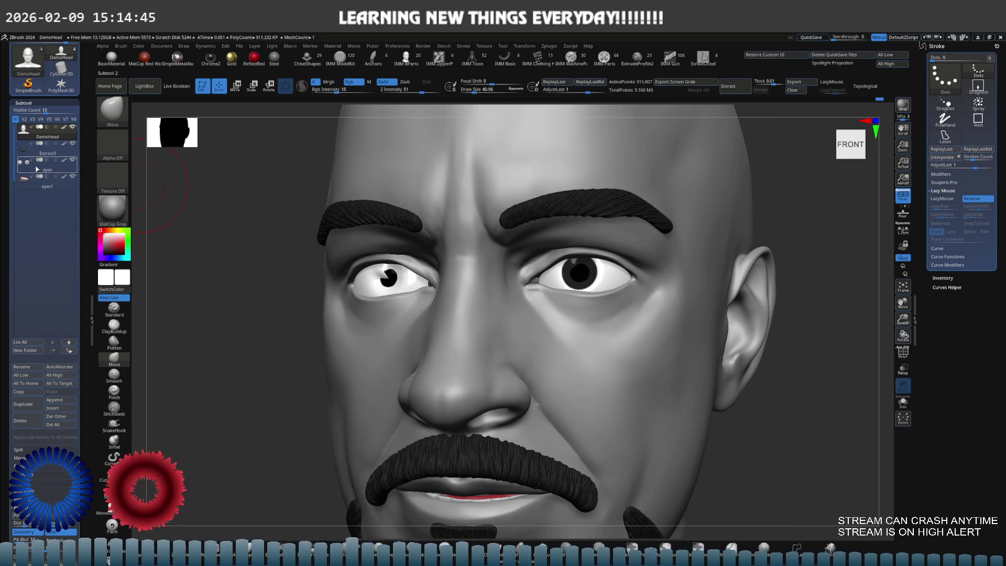
- Select the eyes subtool and frame the bust in a straight front view
click(37, 169)
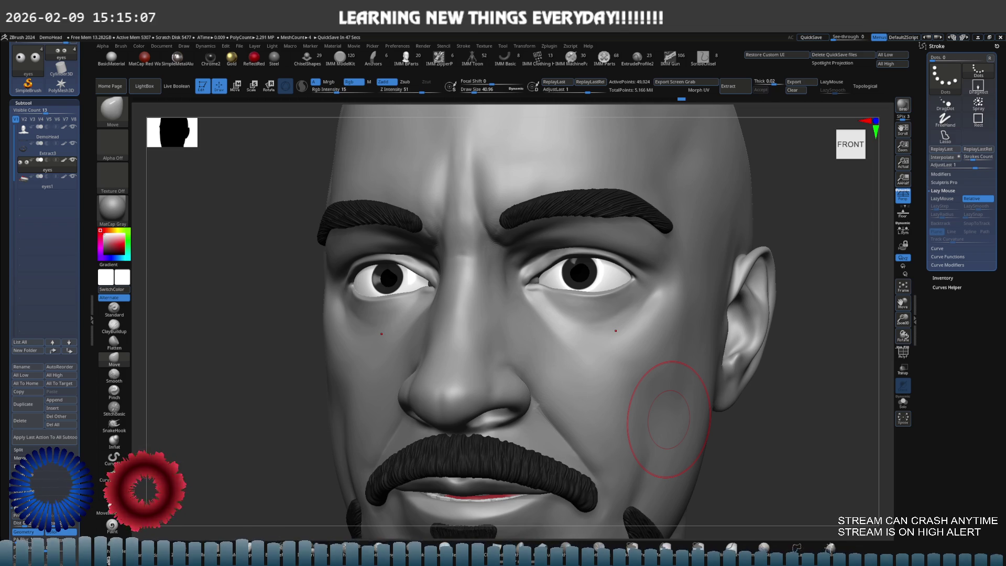
mouse_move(555, 312)
shift+right_down()
mouse_move(529, 325)
mouse_move(550, 325)
mouse_move(548, 317)
mouse_move(471, 356)
mouse_move(457, 380)
mouse_move(573, 336)
mouse_move(574, 325)
mouse_move(614, 308)
mouse_move(673, 310)
mouse_move(513, 309)
mouse_move(616, 310)
shift+right_up()
key(f)
key(f)
key(f)
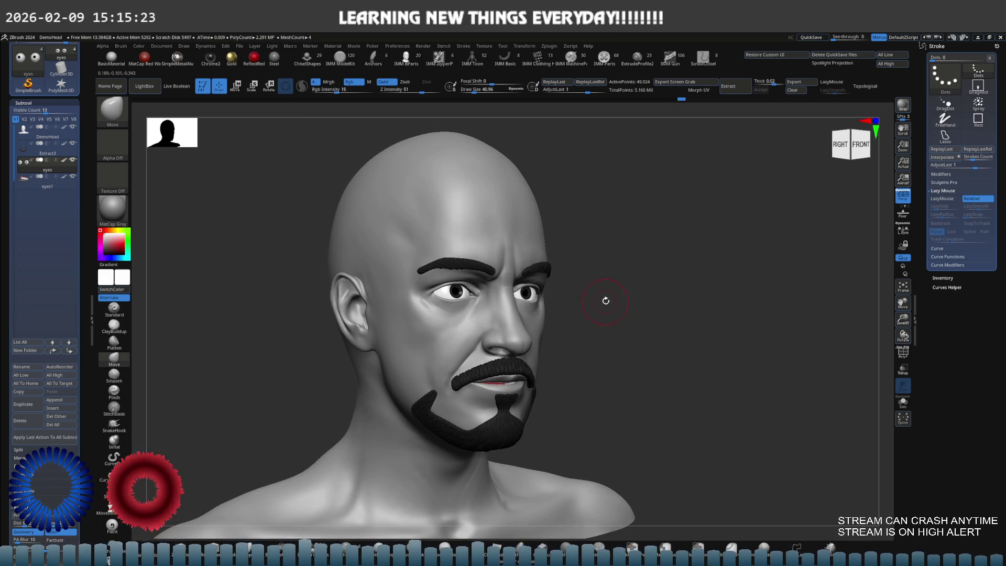
mouse_move(608, 308)
right_down()
mouse_move(626, 309)
mouse_move(594, 308)
right_up()
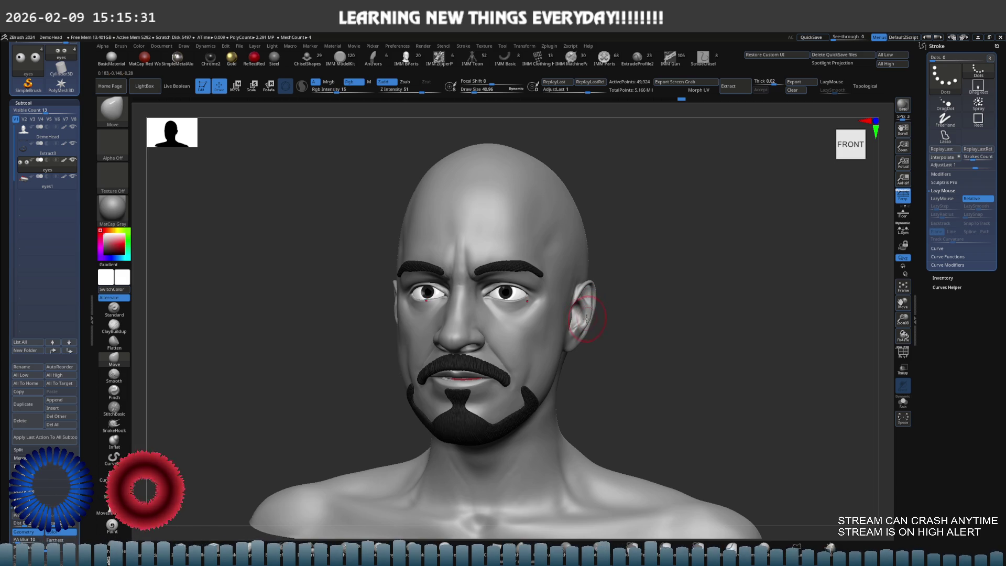
right_drag(587, 317, 602, 331)
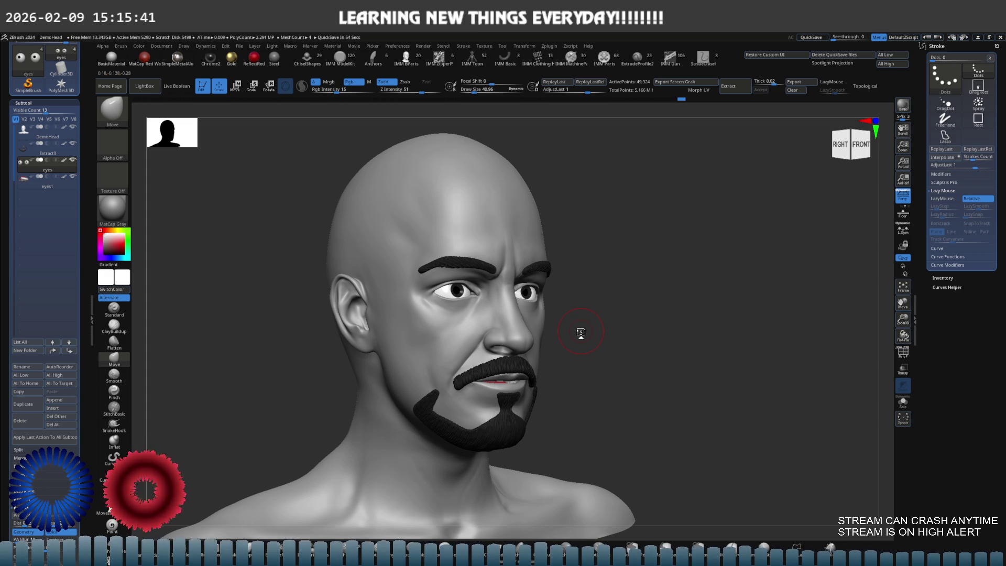
shift+drag(602, 382, 611, 382)
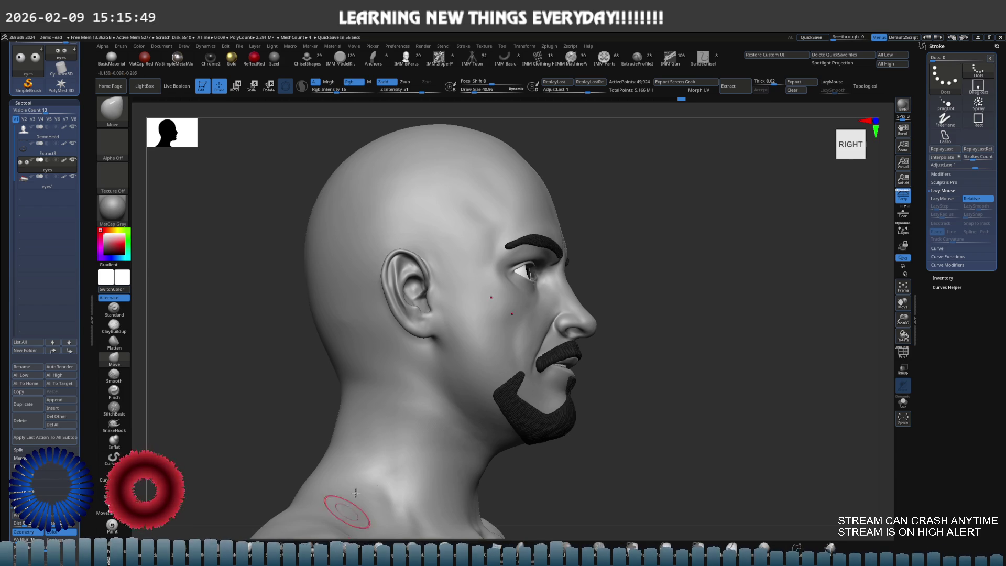
mouse_move(482, 343)
right_down()
mouse_move(426, 341)
mouse_move(487, 337)
mouse_move(497, 351)
mouse_move(473, 369)
mouse_move(498, 399)
mouse_move(490, 359)
mouse_move(520, 385)
mouse_move(532, 377)
right_up()
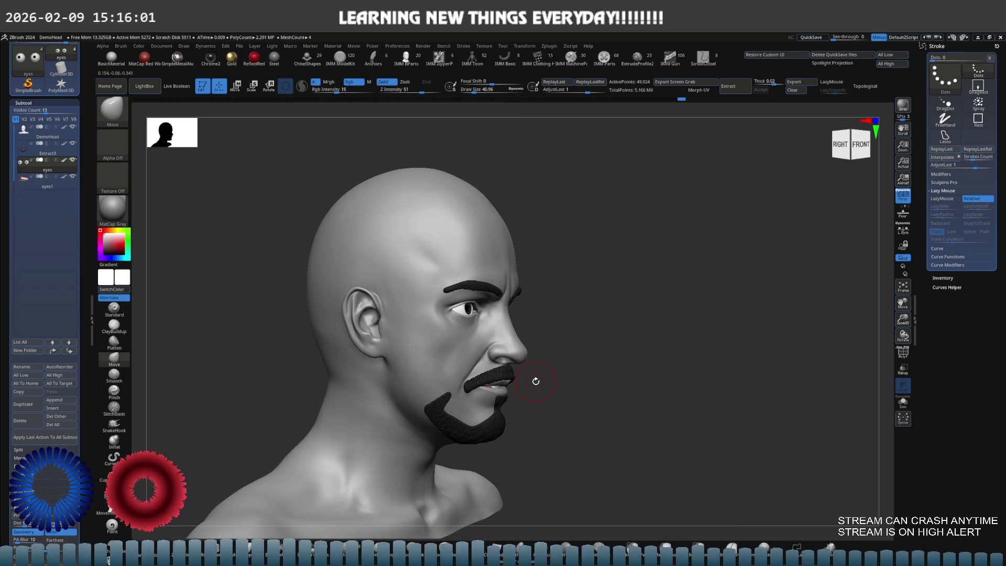